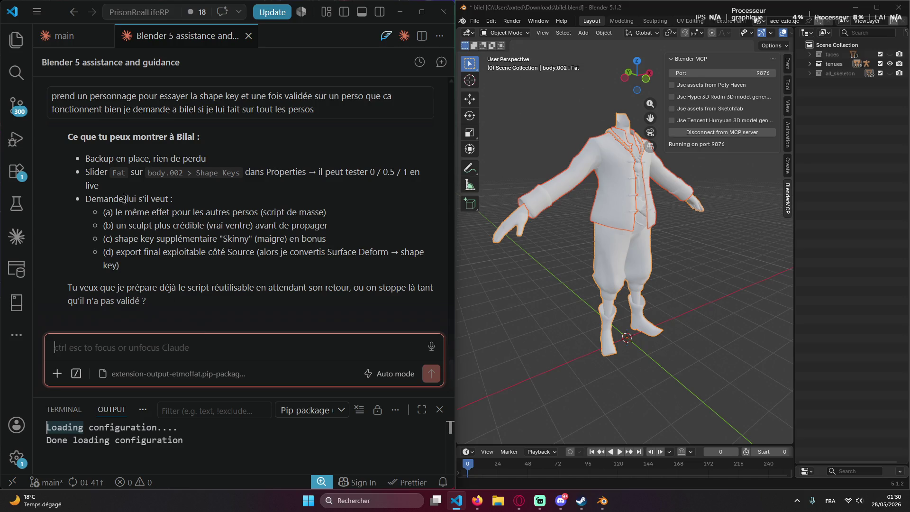
{"action": "scroll", "coordinate": [233, 288], "scroll_direction": "up", "scroll_amount": 5}
{"action": "scroll", "coordinate": [246, 260], "scroll_direction": "up", "scroll_amount": 2}
{"action": "scroll", "coordinate": [239, 263], "scroll_direction": "up", "scroll_amount": 3}
{"action": "scroll", "coordinate": [242, 275], "scroll_direction": "up", "scroll_amount": 1}
{"action": "scroll", "coordinate": [234, 273], "scroll_direction": "up", "scroll_amount": 2}
{"action": "scroll", "coordinate": [236, 272], "scroll_direction": "up", "scroll_amount": 3}
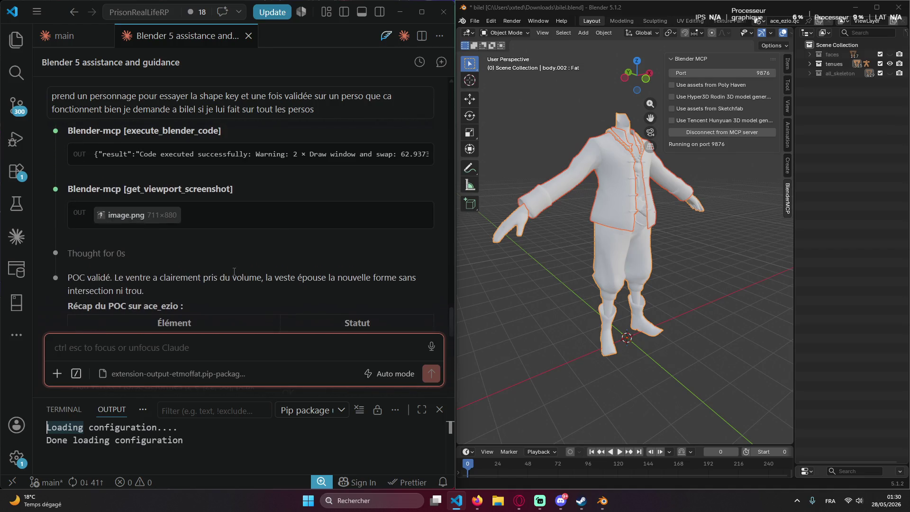
{"action": "scroll", "coordinate": [238, 276], "scroll_direction": "down", "scroll_amount": 2}
{"action": "scroll", "coordinate": [249, 282], "scroll_direction": "down", "scroll_amount": 2}
{"action": "scroll", "coordinate": [249, 282], "scroll_direction": "down", "scroll_amount": 5}
{"action": "scroll", "coordinate": [245, 279], "scroll_direction": "up", "scroll_amount": 4}
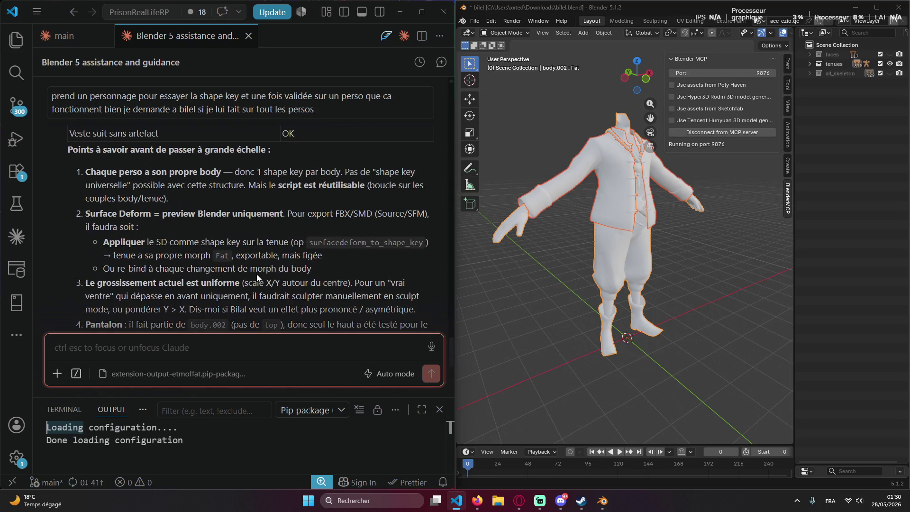
Select body.002 in the tenues collection and expand its Armature modifier bound to ace_ezio's skeleton.
{"action": "right_click", "coordinate": [260, 267]}
{"action": "scroll", "coordinate": [249, 267], "scroll_direction": "down", "scroll_amount": 2}
{"action": "scroll", "coordinate": [250, 266], "scroll_direction": "down", "scroll_amount": 1}
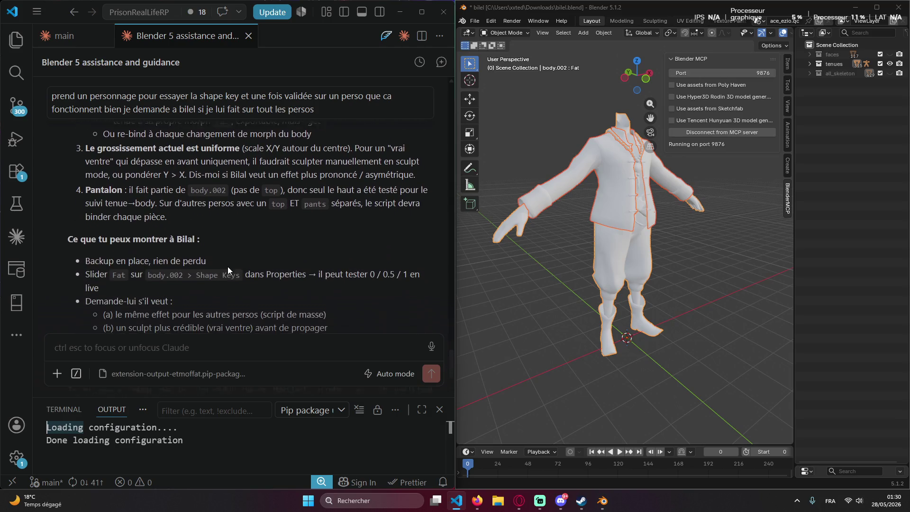
{"action": "scroll", "coordinate": [246, 264], "scroll_direction": "down", "scroll_amount": 1}
{"action": "scroll", "coordinate": [253, 254], "scroll_direction": "down", "scroll_amount": 1}
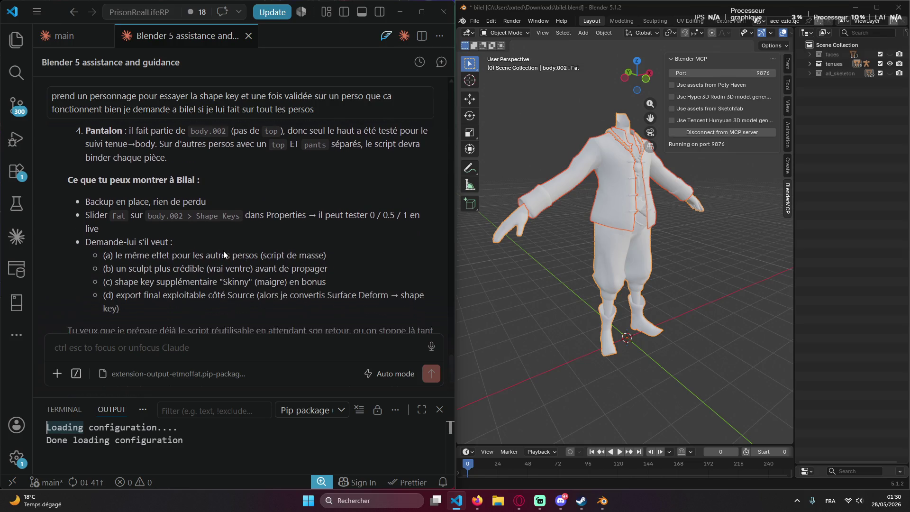
{"action": "scroll", "coordinate": [224, 251], "scroll_direction": "down", "scroll_amount": 1}
{"action": "scroll", "coordinate": [226, 246], "scroll_direction": "up", "scroll_amount": 1}
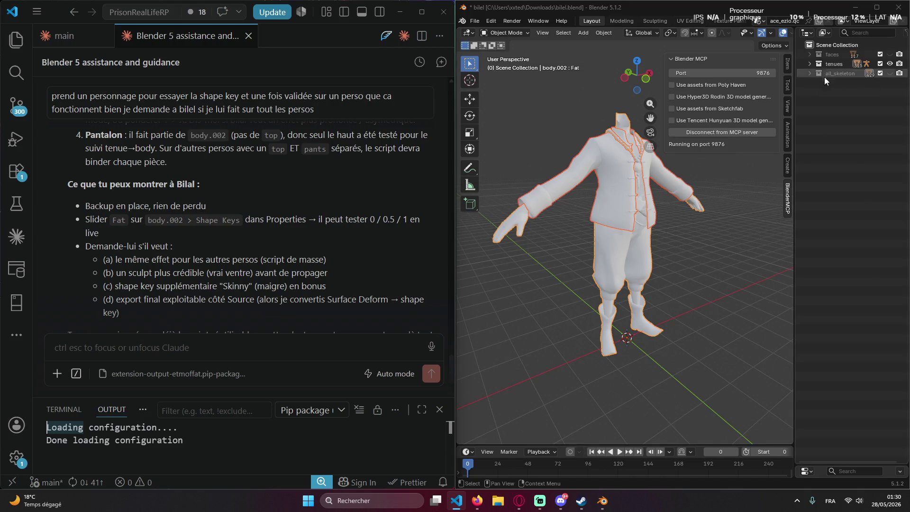
{"action": "left_click", "coordinate": [809, 64]}
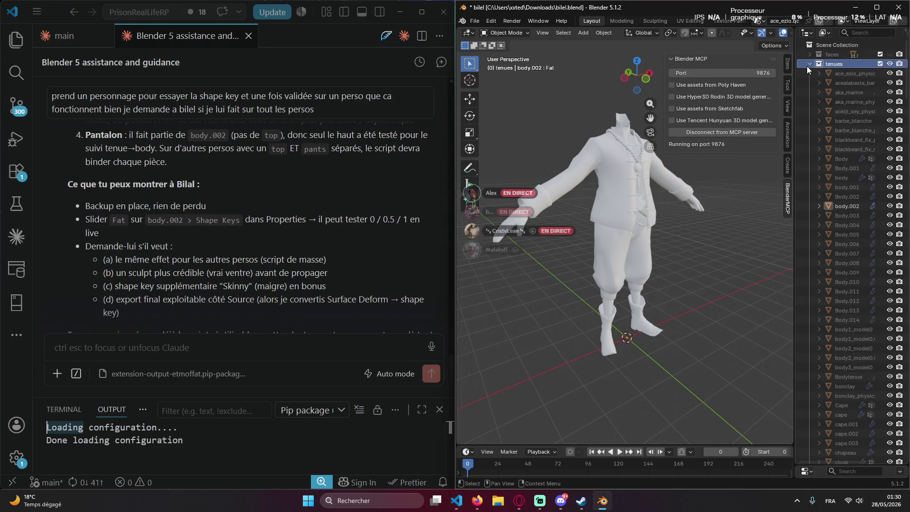
{"action": "left_click", "coordinate": [843, 205]}
{"action": "left_click", "coordinate": [852, 226]}
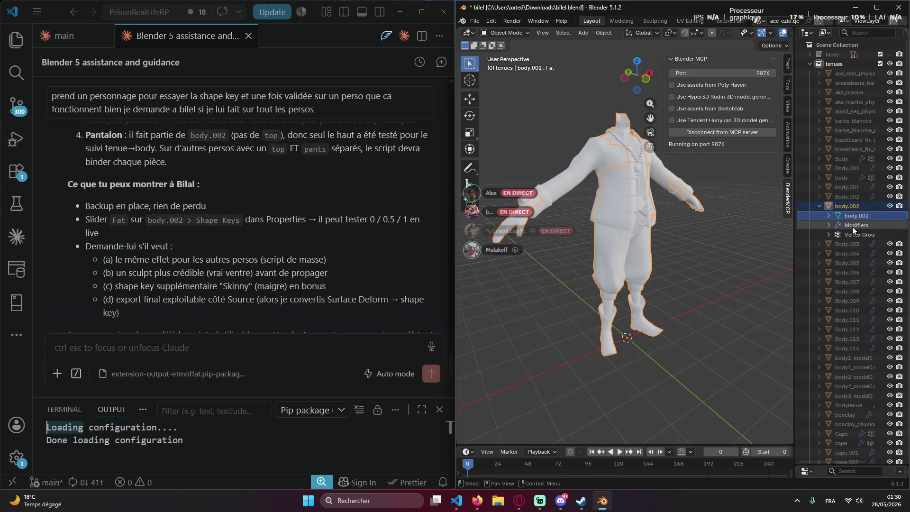
{"action": "left_click", "coordinate": [829, 225]}
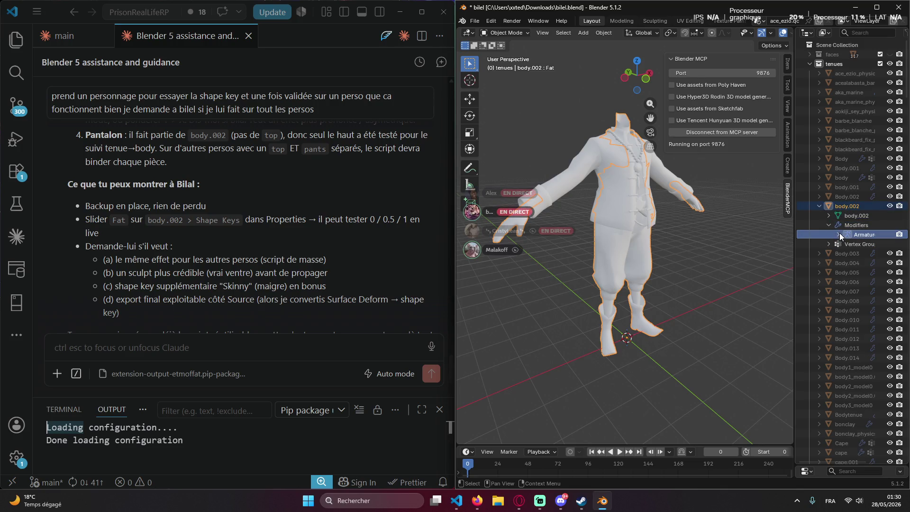
{"action": "left_click", "coordinate": [839, 234]}
{"action": "left_click", "coordinate": [867, 244]}
{"action": "left_click", "coordinate": [827, 253]}
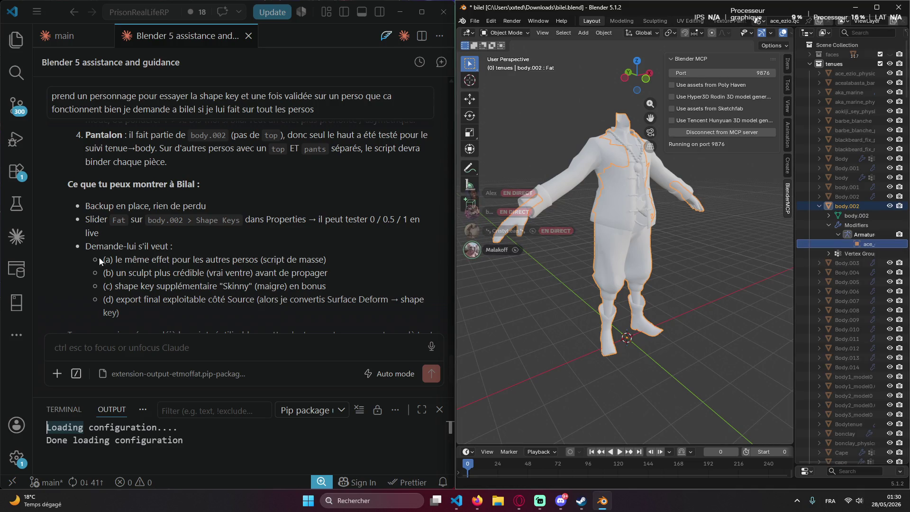
Expand body.002's mesh data and select its Key shape key block, then maximize Blender.
{"action": "left_click_drag", "start_coordinate": [109, 272], "coordinate": [114, 272]}
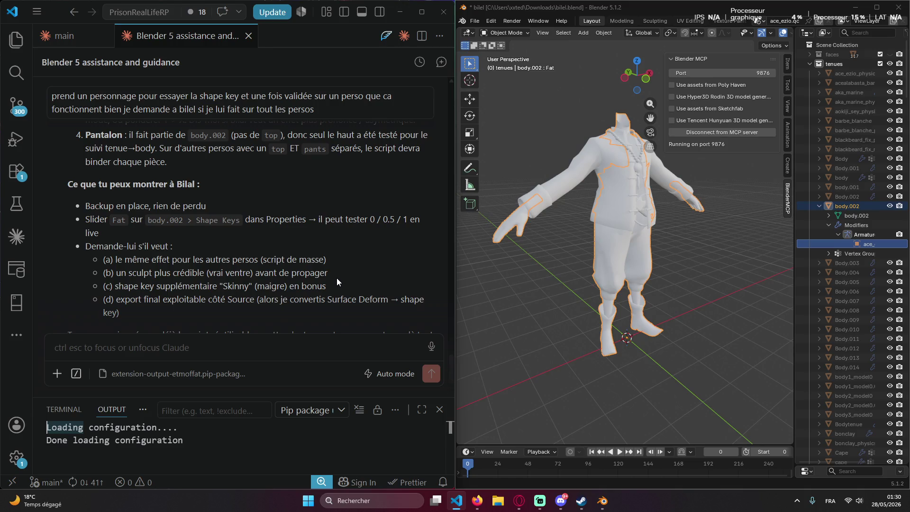
{"action": "scroll", "coordinate": [281, 268], "scroll_direction": "up", "scroll_amount": 2}
{"action": "scroll", "coordinate": [237, 262], "scroll_direction": "up", "scroll_amount": 2}
{"action": "scroll", "coordinate": [178, 242], "scroll_direction": "down", "scroll_amount": 3}
{"action": "scroll", "coordinate": [35, 197], "scroll_direction": "down", "scroll_amount": 1}
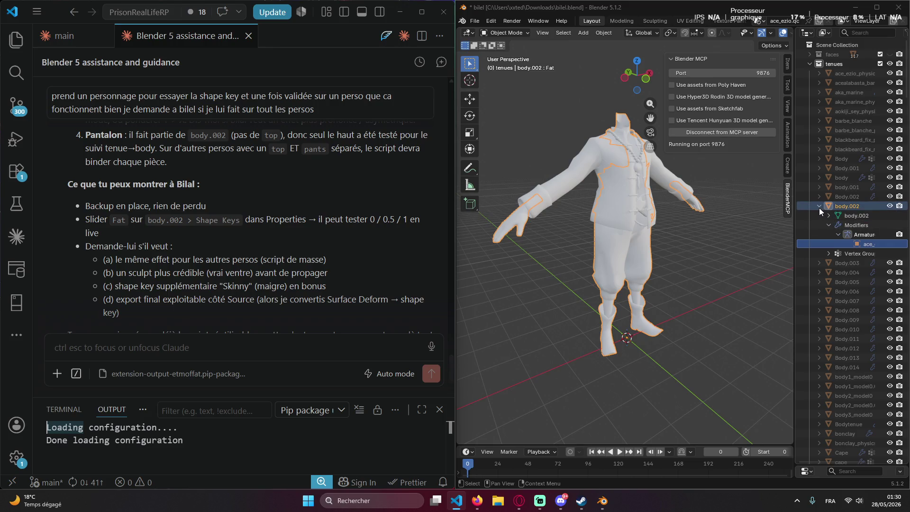
{"action": "scroll", "coordinate": [848, 164], "scroll_direction": "down", "scroll_amount": 5}
{"action": "scroll", "coordinate": [848, 164], "scroll_direction": "down", "scroll_amount": 4}
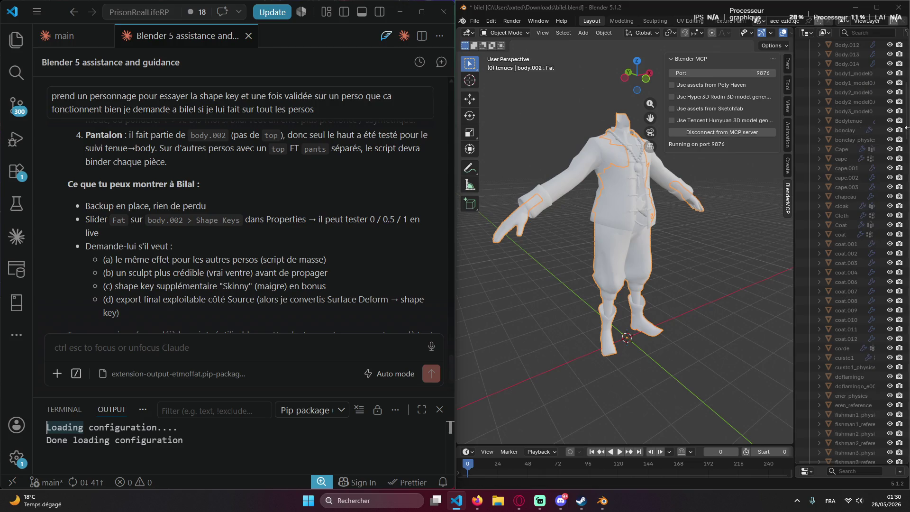
{"action": "left_click_drag", "start_coordinate": [908, 119], "coordinate": [907, 320]}
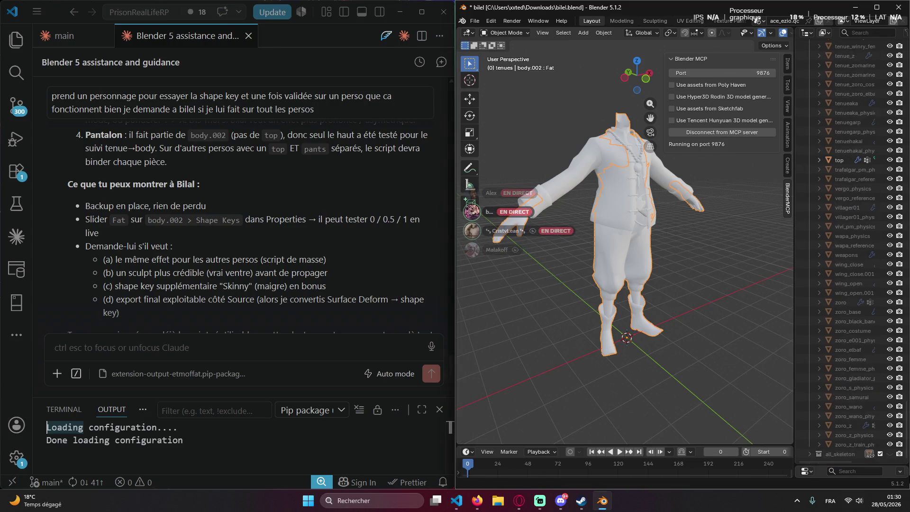
{"action": "key", "text": "KP_Decimal"}
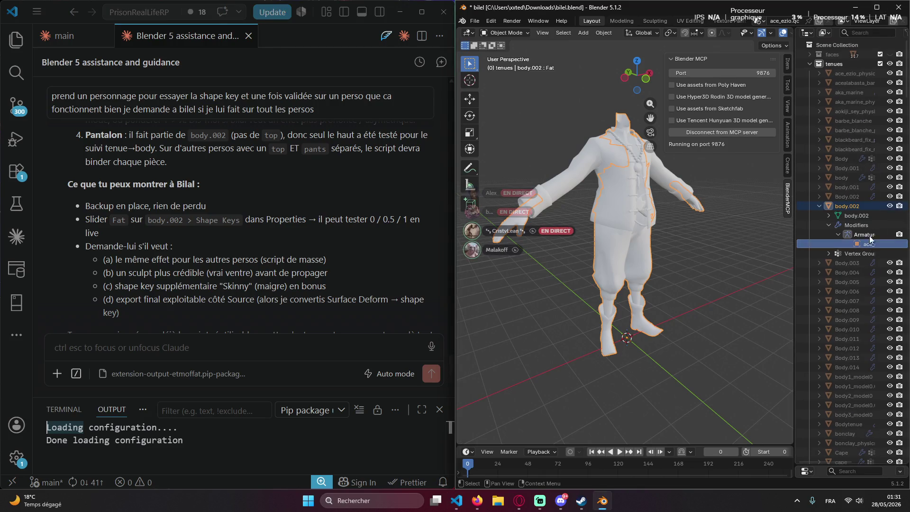
{"action": "left_click", "coordinate": [828, 215]}
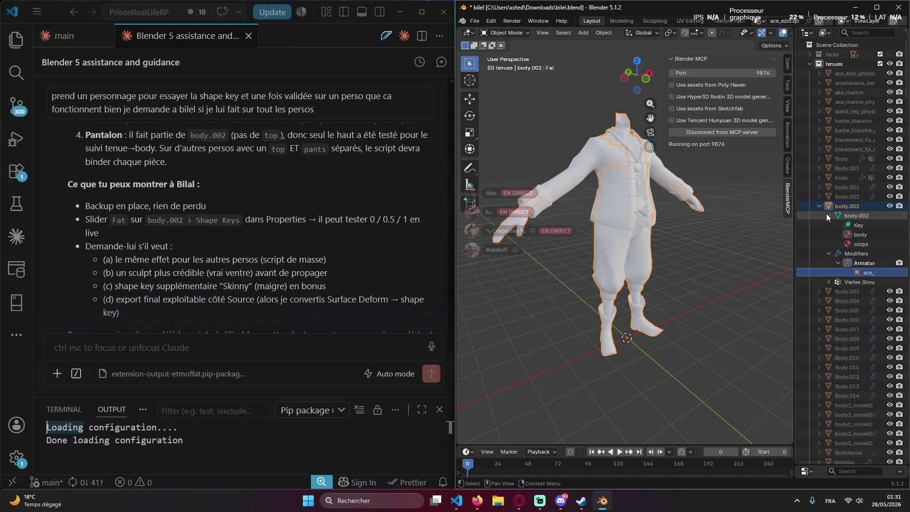
{"action": "left_click", "coordinate": [857, 225]}
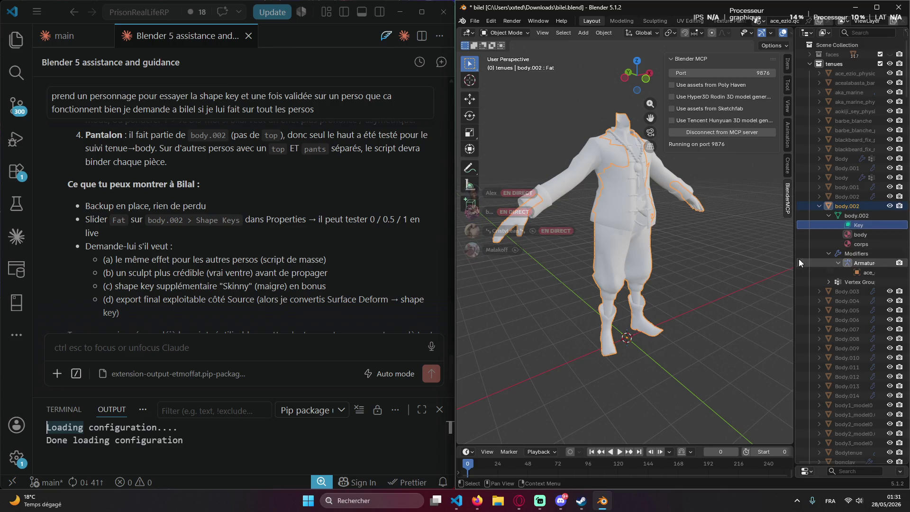
{"action": "left_click", "coordinate": [877, 10]}
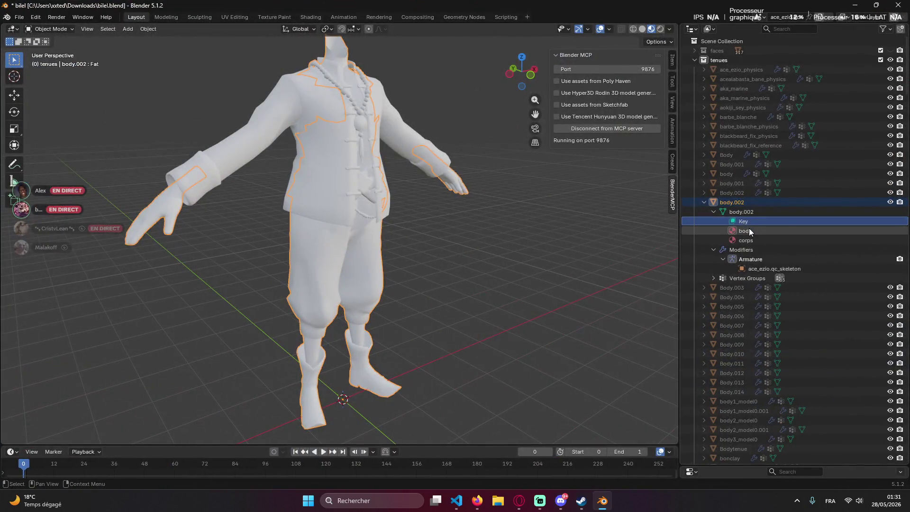
Inspect body.002's Key and body entries while orbiting the character to a front view.
{"action": "left_click", "coordinate": [748, 230]}
{"action": "left_click", "coordinate": [748, 222]}
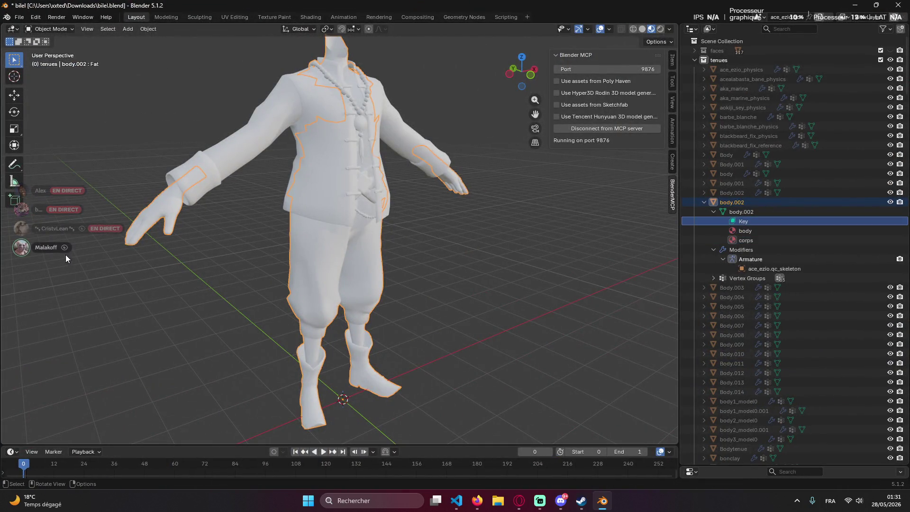
{"action": "middle_click_drag", "start_coordinate": [486, 223], "coordinate": [508, 231]}
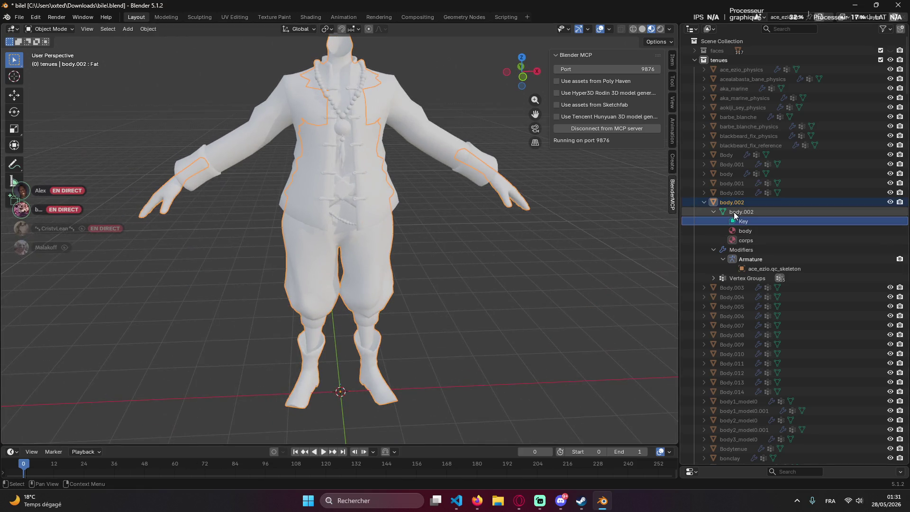
{"action": "scroll", "coordinate": [533, 266], "scroll_direction": "down", "scroll_amount": 2}
{"action": "left_click", "coordinate": [773, 231]}
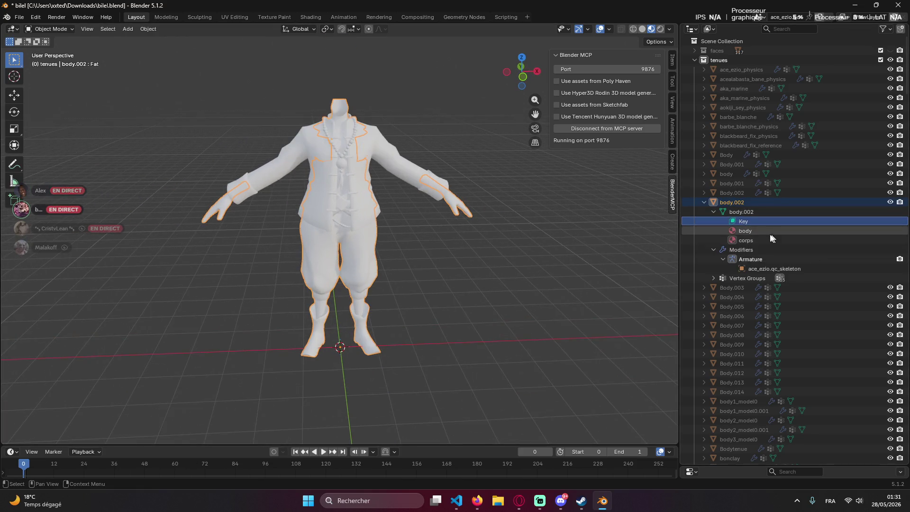
{"action": "left_click", "coordinate": [752, 221]}
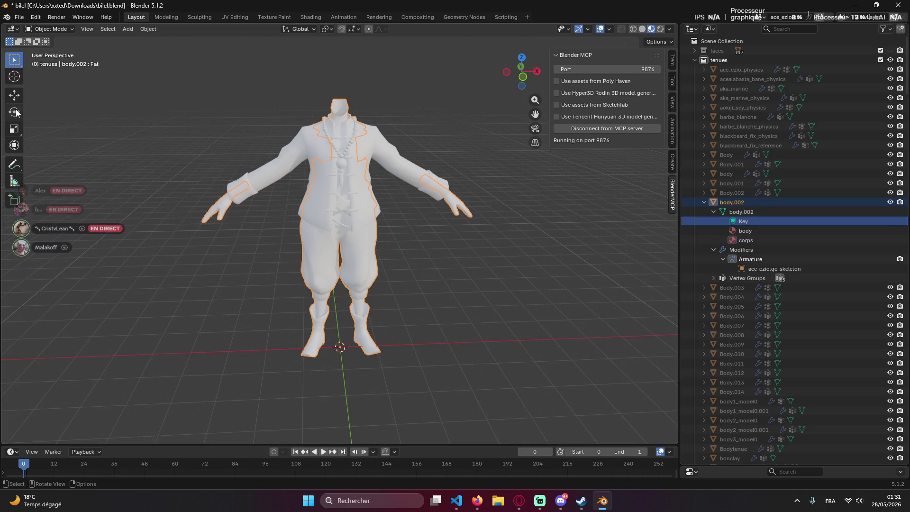
Test-scale the character wider, undo it, cancel the Key options menu and return to Claude Code.
{"action": "left_click", "coordinate": [15, 128]}
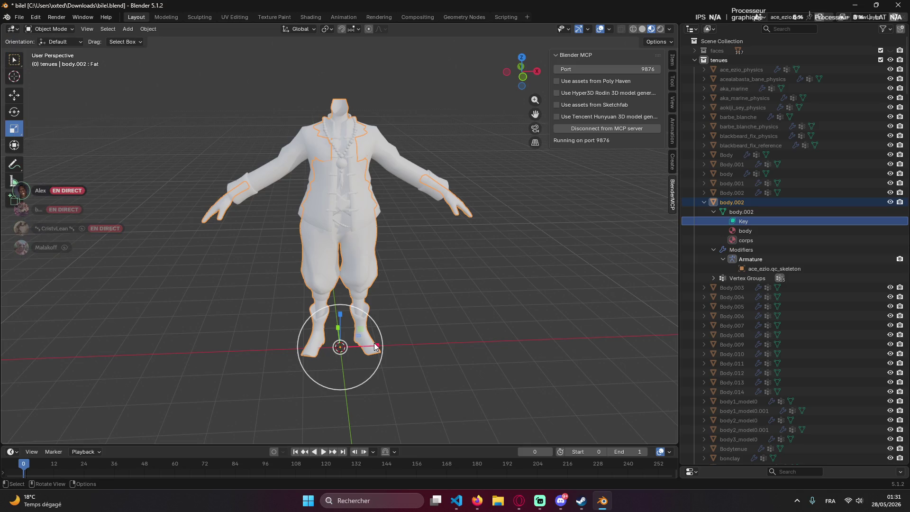
{"action": "left_click_drag", "start_coordinate": [374, 346], "coordinate": [402, 342]}
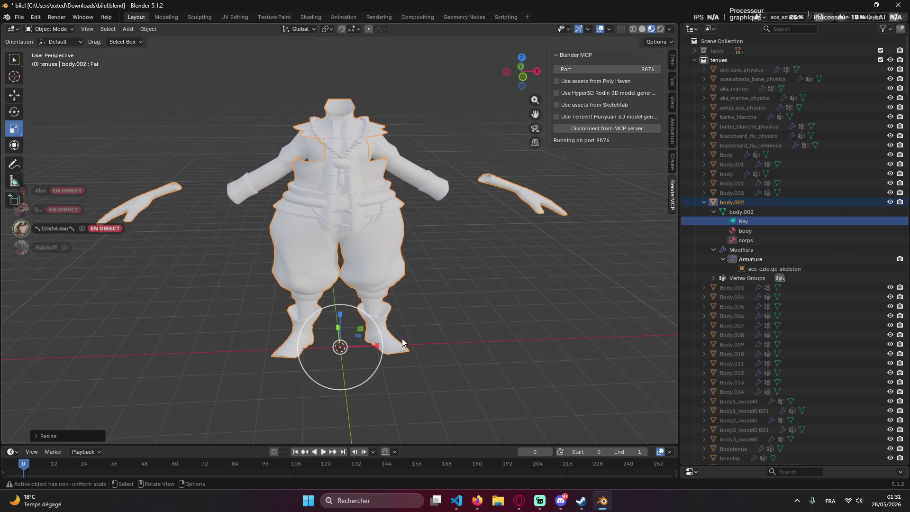
{"action": "key", "text": "ctrl+z"}
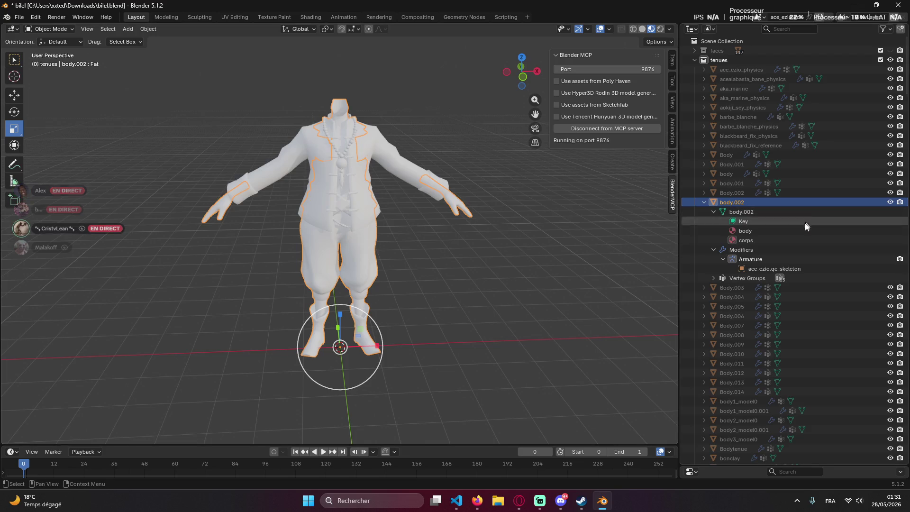
{"action": "right_click", "coordinate": [749, 221]}
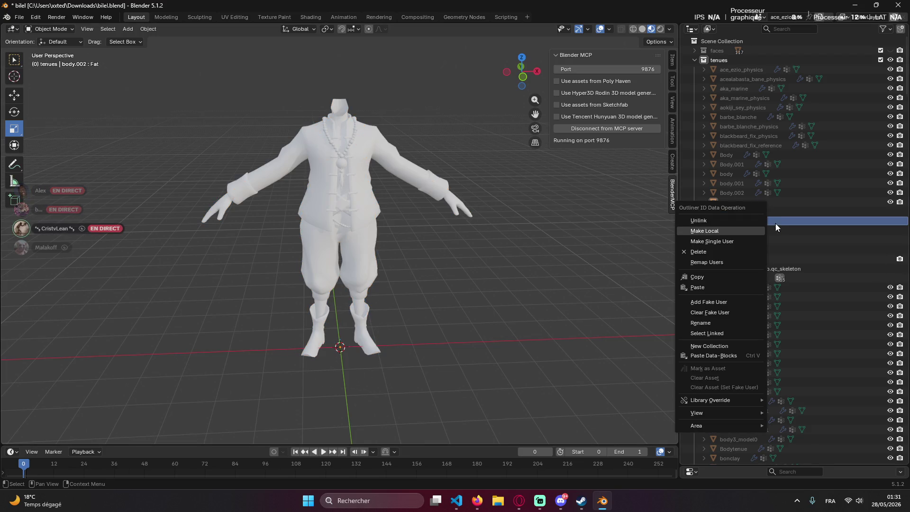
{"action": "left_click", "coordinate": [425, 32]}
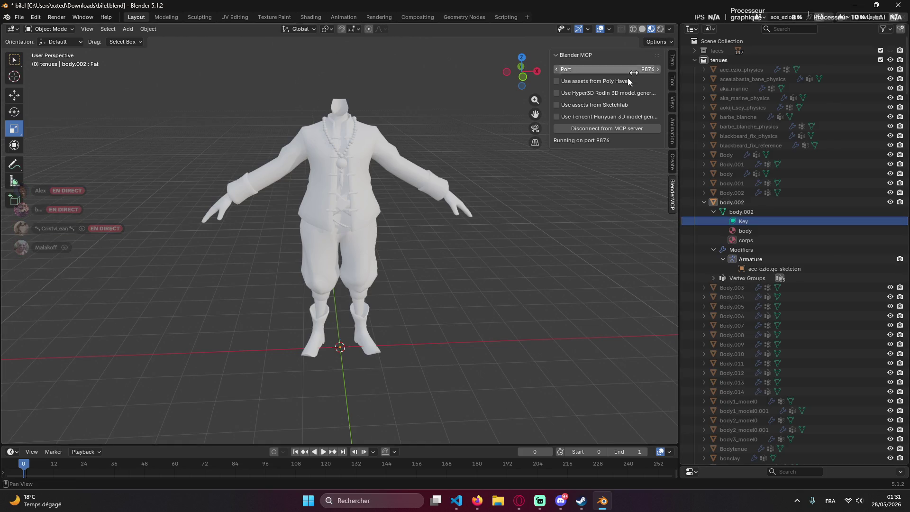
{"action": "key", "text": "alt+Tab"}
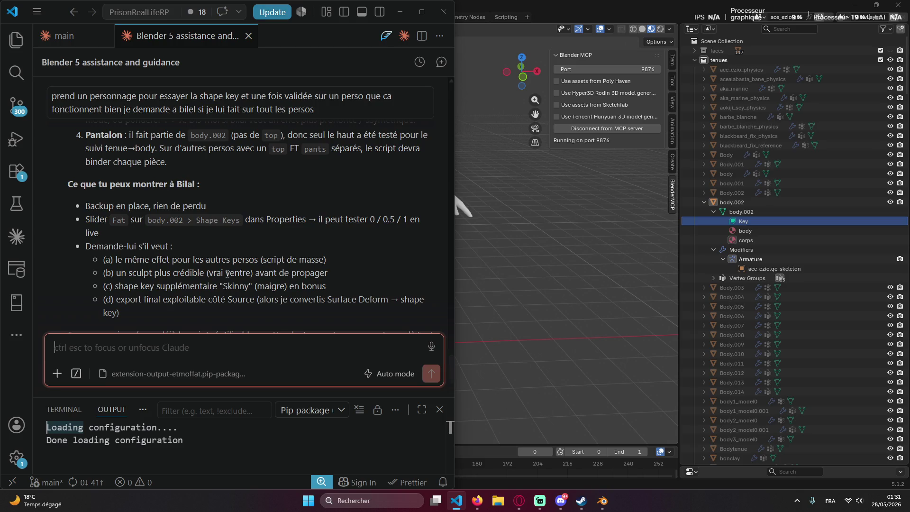
{"action": "scroll", "coordinate": [220, 270], "scroll_direction": "up", "scroll_amount": 5}
{"action": "scroll", "coordinate": [217, 269], "scroll_direction": "up", "scroll_amount": 5}
{"action": "scroll", "coordinate": [217, 270], "scroll_direction": "up", "scroll_amount": 5}
{"action": "scroll", "coordinate": [217, 265], "scroll_direction": "down", "scroll_amount": 3}
{"action": "scroll", "coordinate": [221, 264], "scroll_direction": "down", "scroll_amount": 1}
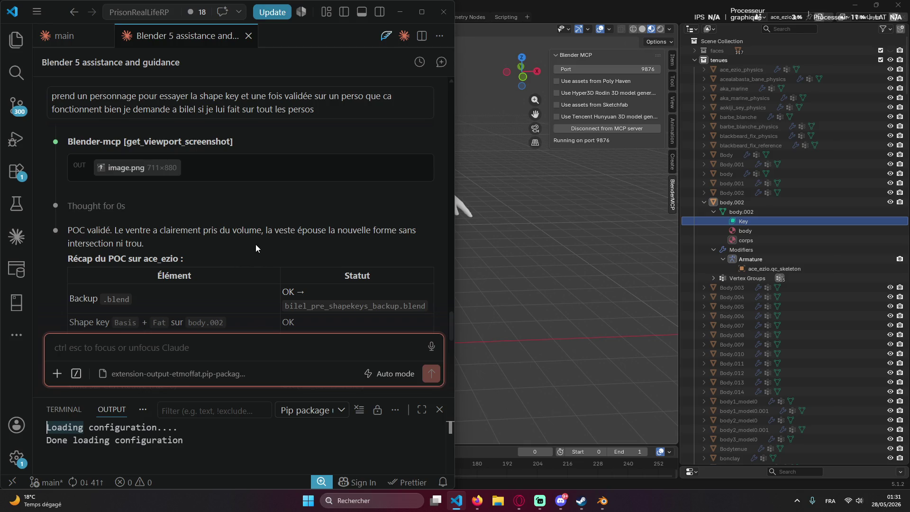
{"action": "scroll", "coordinate": [256, 244], "scroll_direction": "down", "scroll_amount": 4}
{"action": "scroll", "coordinate": [257, 242], "scroll_direction": "down", "scroll_amount": 1}
{"action": "scroll", "coordinate": [257, 239], "scroll_direction": "down", "scroll_amount": 3}
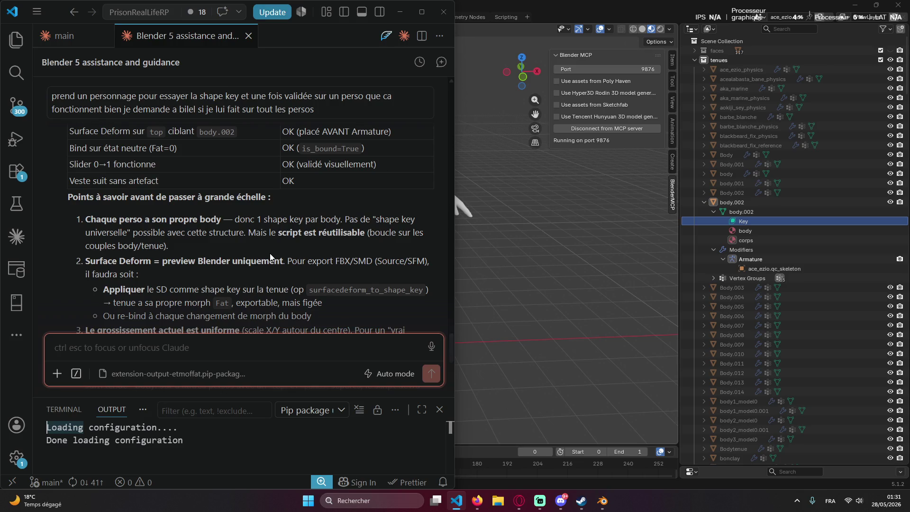
{"action": "scroll", "coordinate": [270, 254], "scroll_direction": "down", "scroll_amount": 1}
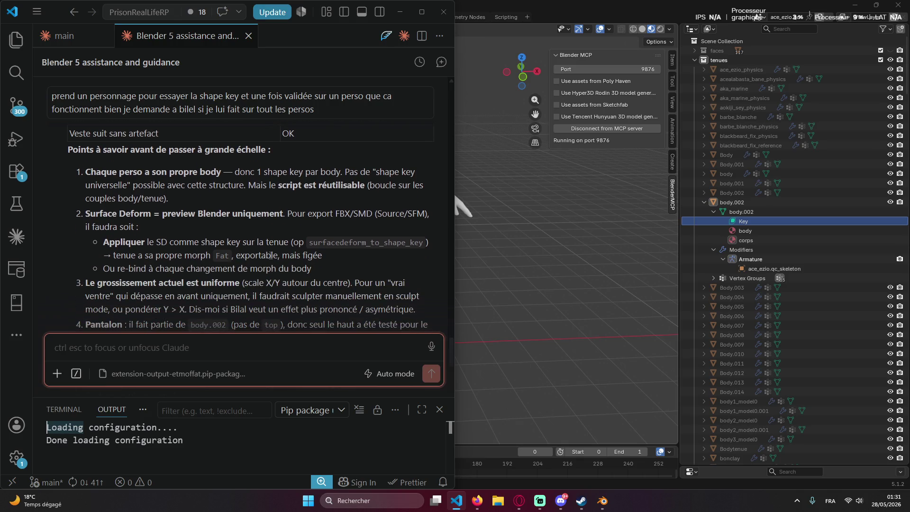
{"action": "scroll", "coordinate": [257, 264], "scroll_direction": "down", "scroll_amount": 1}
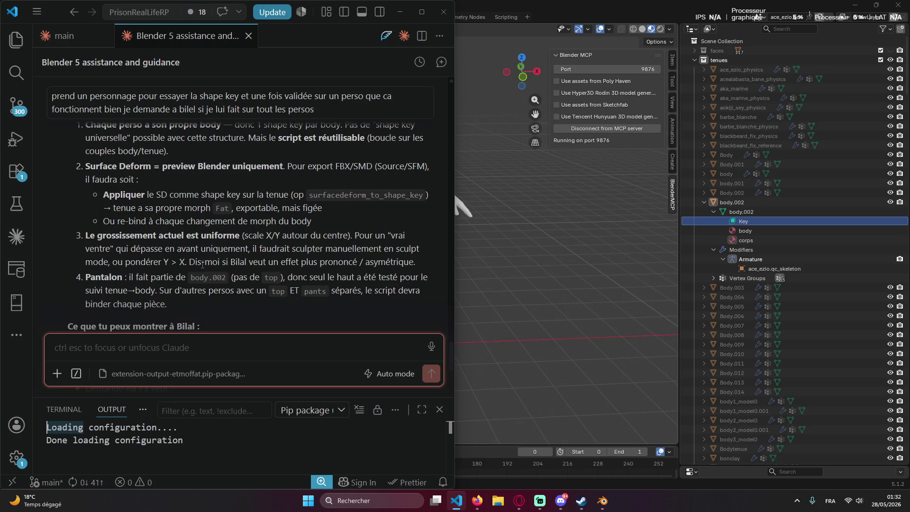
{"action": "scroll", "coordinate": [202, 264], "scroll_direction": "down", "scroll_amount": 1}
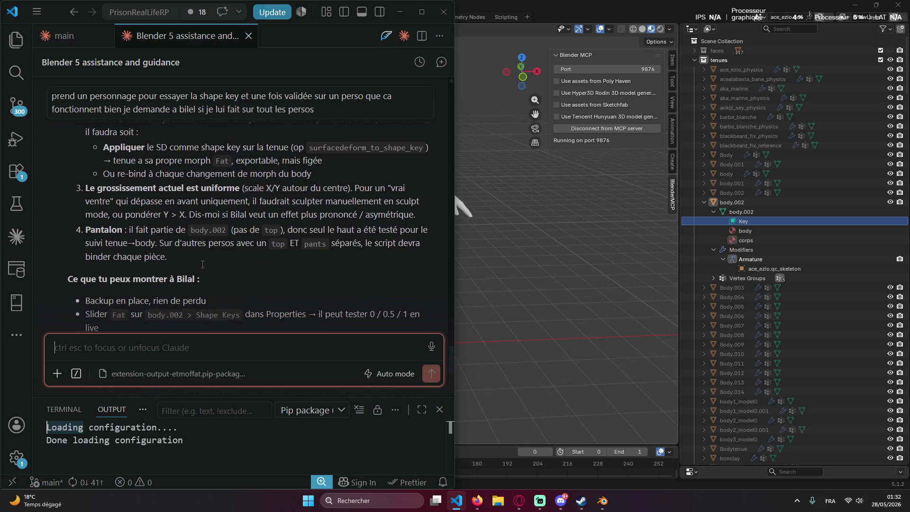
{"action": "scroll", "coordinate": [202, 264], "scroll_direction": "down", "scroll_amount": 2}
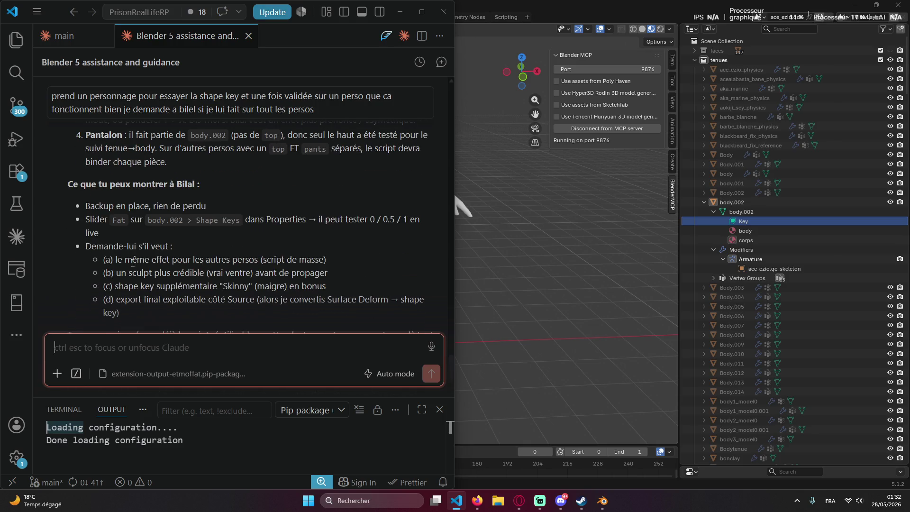
{"action": "scroll", "coordinate": [149, 265], "scroll_direction": "down", "scroll_amount": 1}
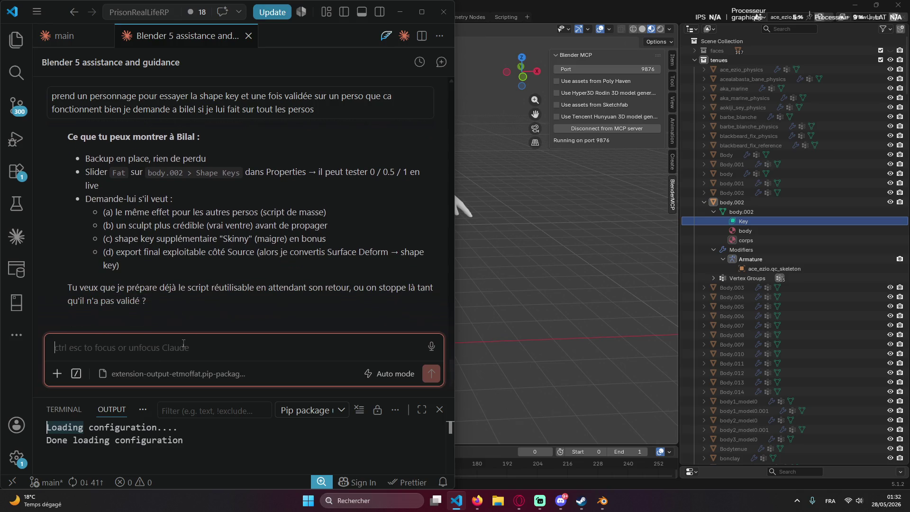
{"action": "type", "text": "mont"}
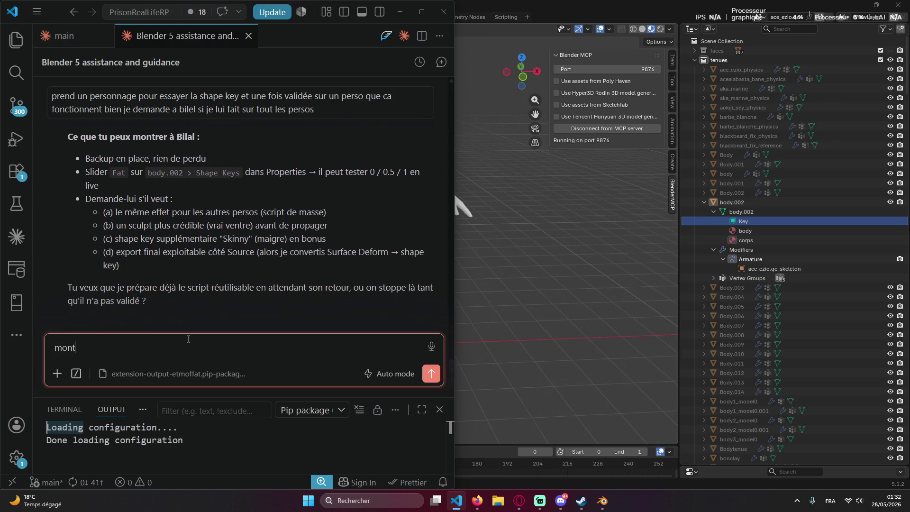
{"action": "type", "text": "oi n"}
{"action": "type", "text": "s changement stp"}
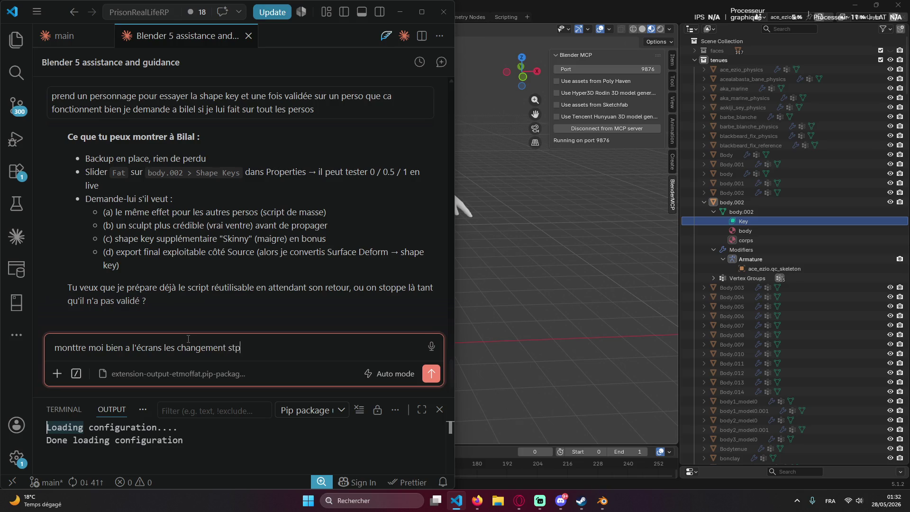
Send Claude the request to show the changes on screen and bring Blender back up.
{"action": "key", "text": "Return"}
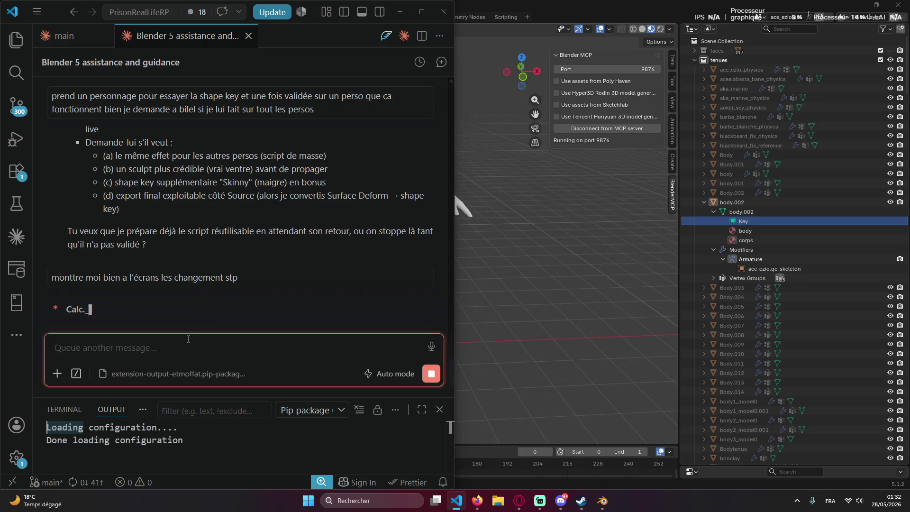
{"action": "left_click", "coordinate": [478, 5]}
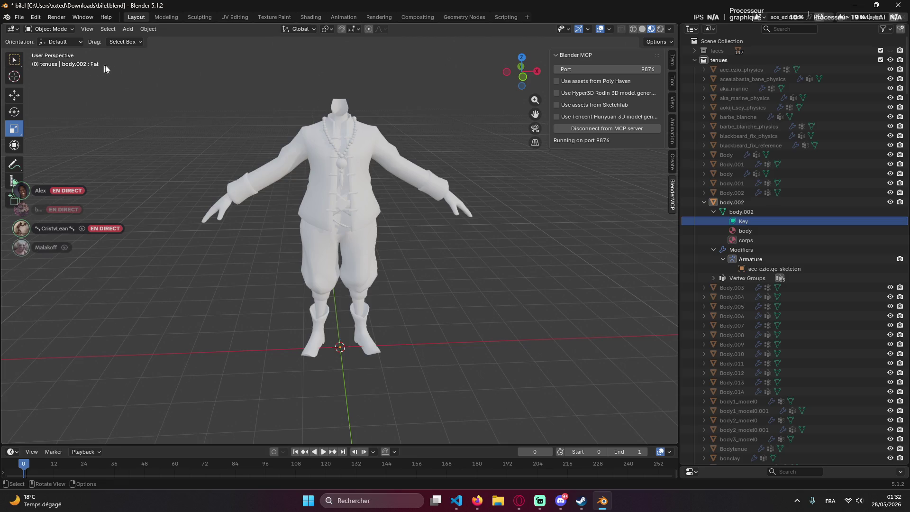
{"action": "left_click", "coordinate": [743, 213]}
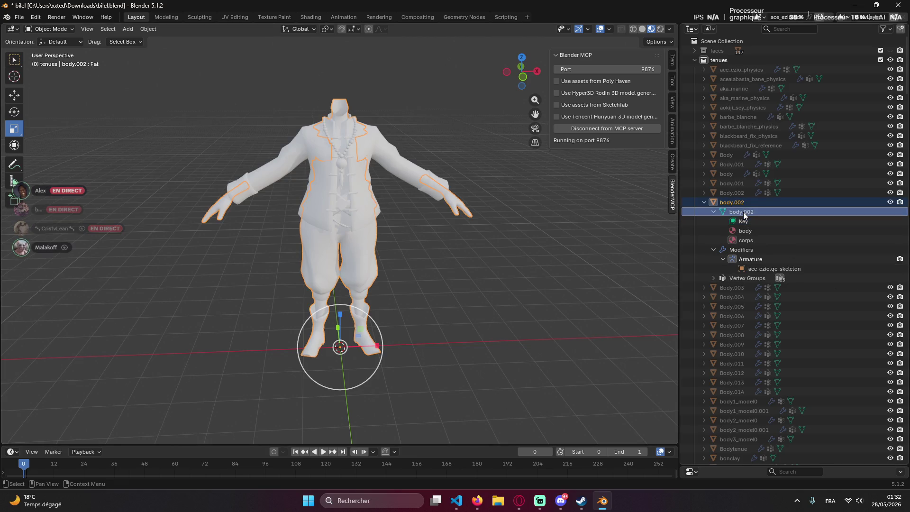
{"action": "left_click", "coordinate": [13, 94]}
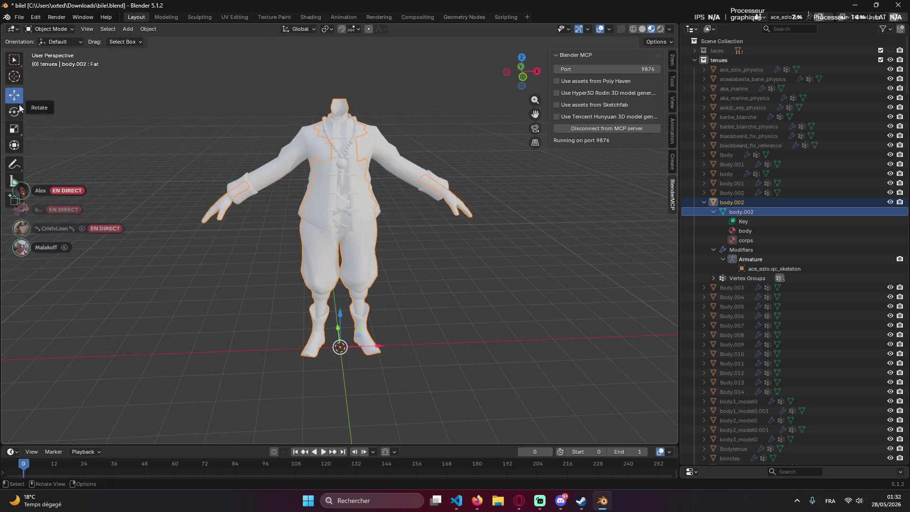
{"action": "left_click_drag", "start_coordinate": [373, 341], "coordinate": [432, 342]}
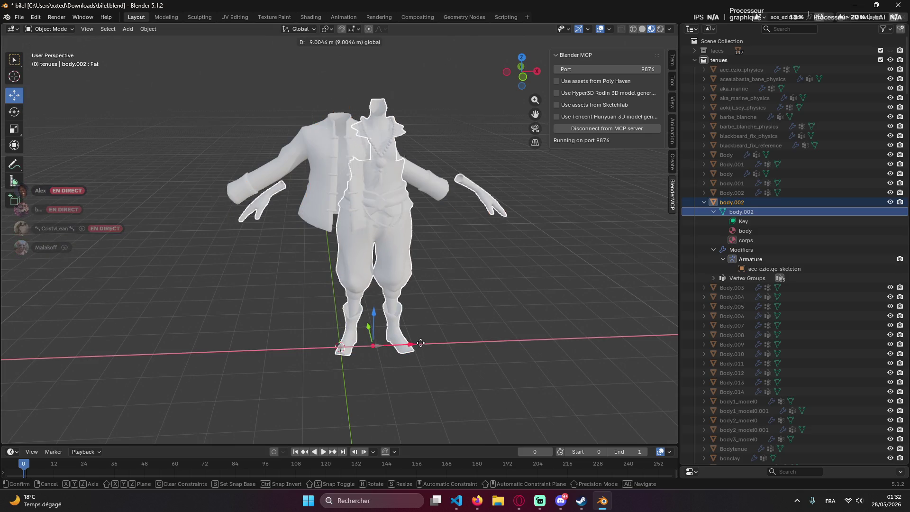
{"action": "key", "text": "ctrl"}
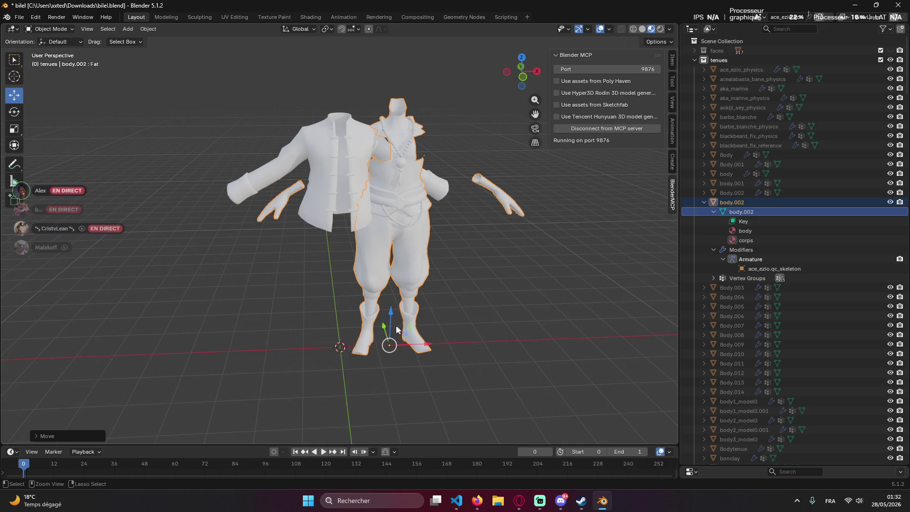
{"action": "key", "text": "ctrl+z"}
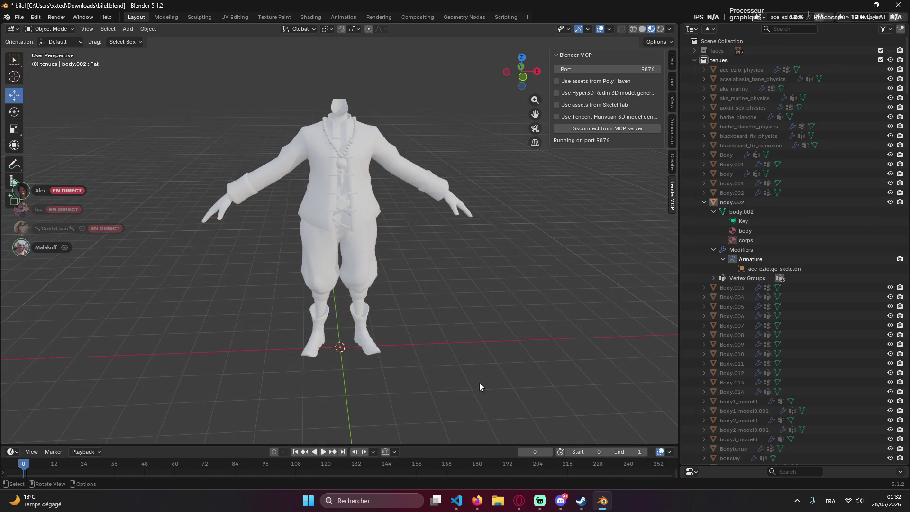
{"action": "key", "text": "ctrl+shift+z"}
{"action": "key", "text": "KP_3"}
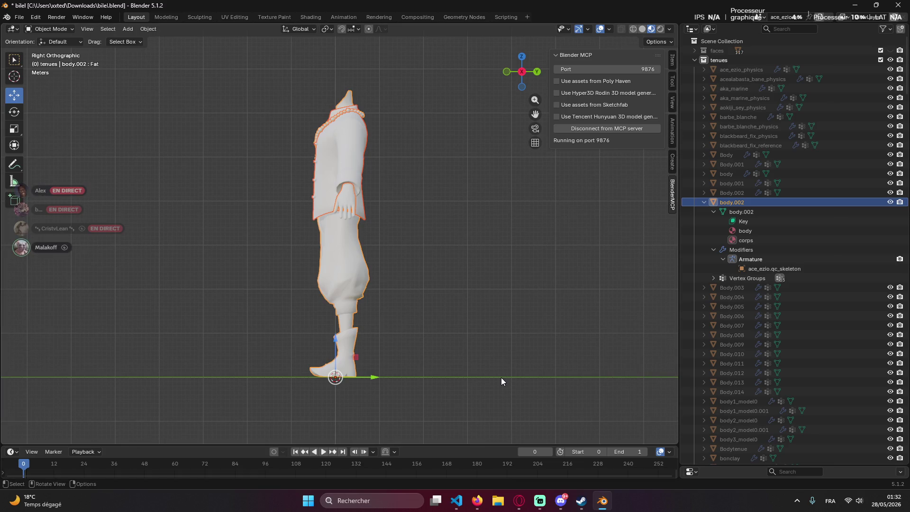
Check the StreamRunners stream page, accept its access prompt and dismiss the captcha without completing it.
{"action": "left_click", "coordinate": [703, 288]}
{"action": "left_click", "coordinate": [703, 288]}
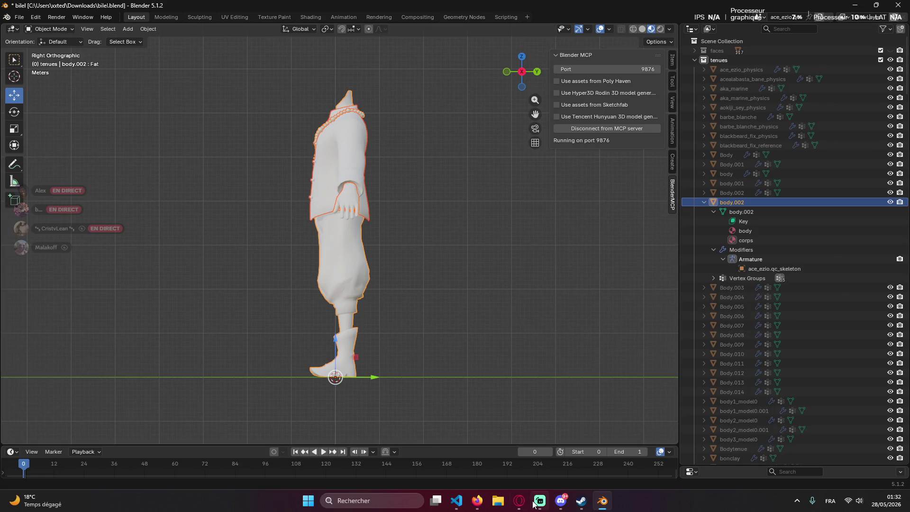
{"action": "left_click", "coordinate": [477, 501]}
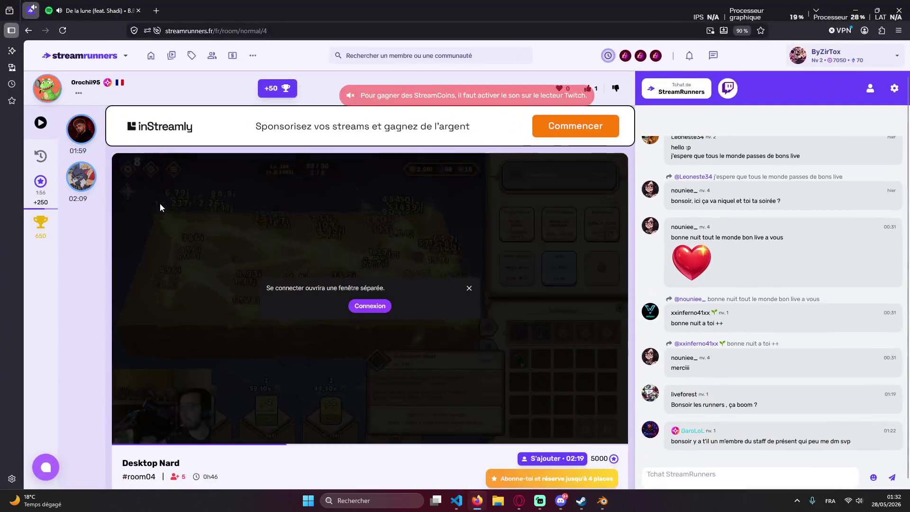
{"action": "left_click", "coordinate": [361, 310]}
{"action": "left_click", "coordinate": [383, 311]}
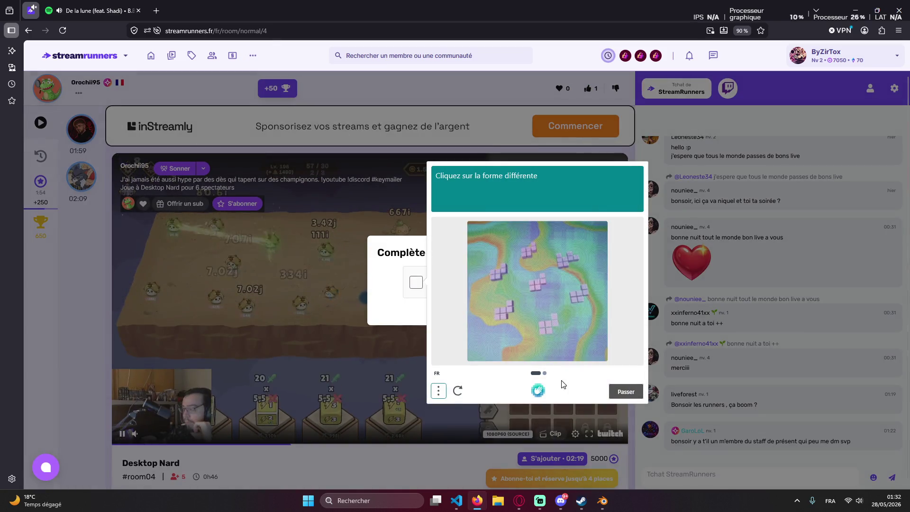
{"action": "left_click", "coordinate": [456, 389]}
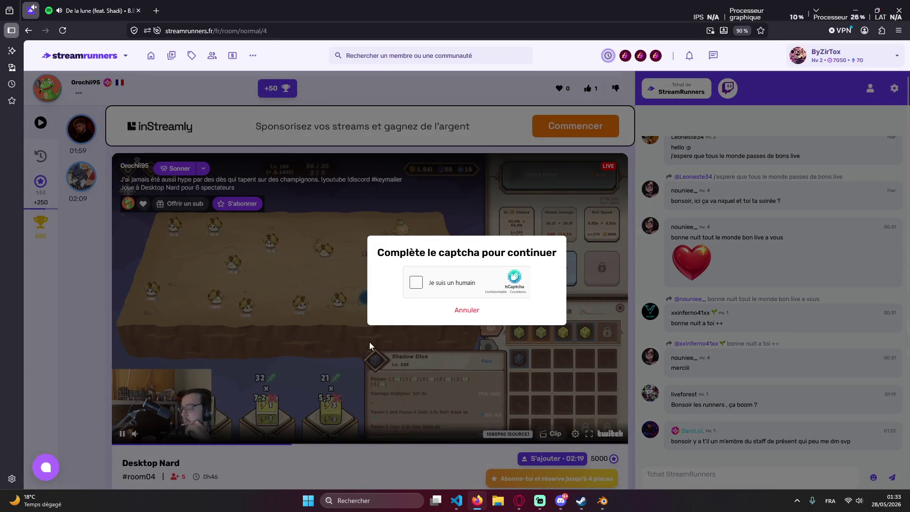
{"action": "left_click", "coordinate": [296, 128]}
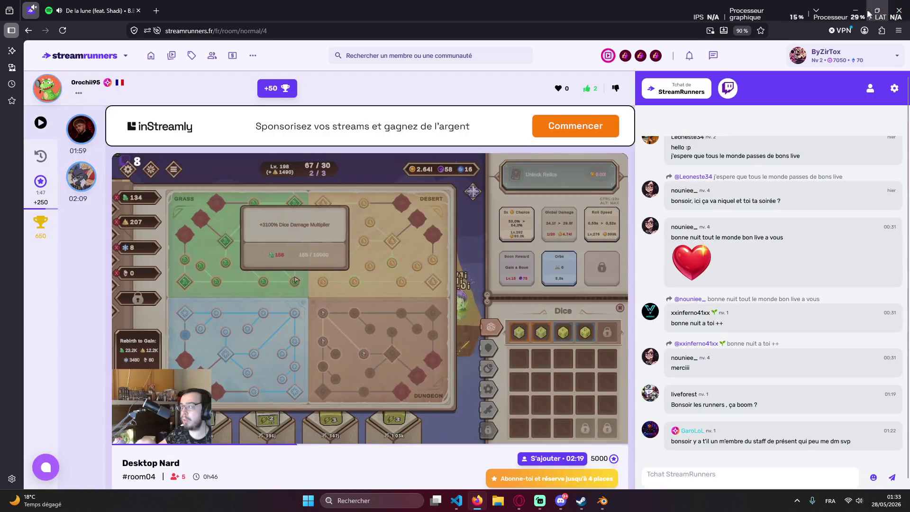
Cancel the captcha again, hide the browser to reveal Blender and open Discord.
{"action": "key", "text": "alt+Tab"}
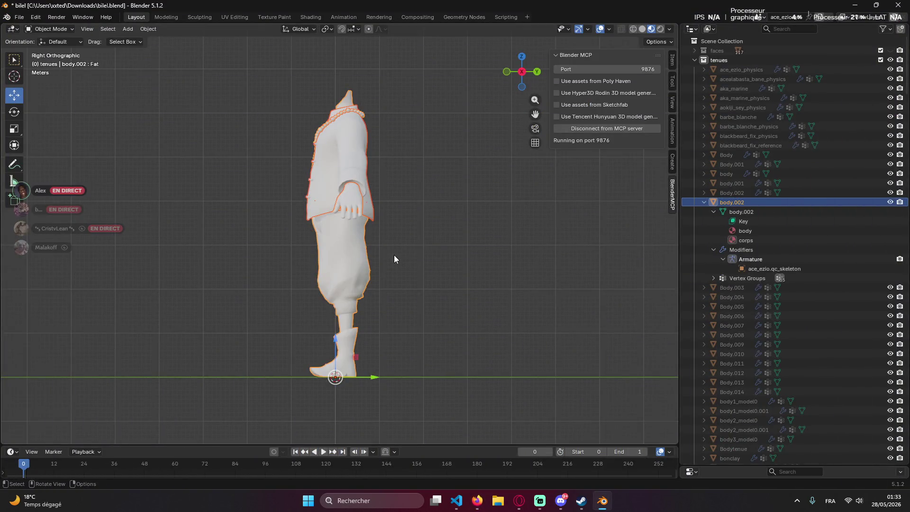
{"action": "key", "text": "alt+Tab"}
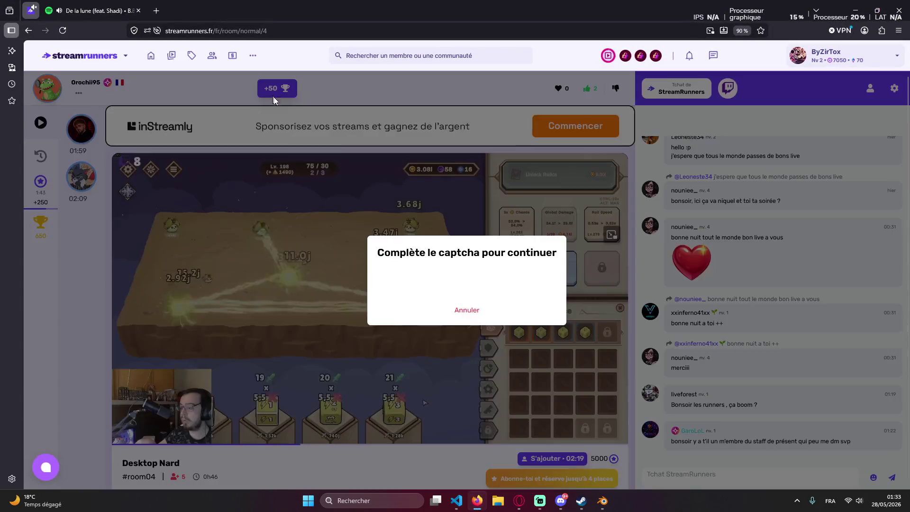
{"action": "left_click", "coordinate": [467, 310]}
{"action": "key", "text": "alt+Tab"}
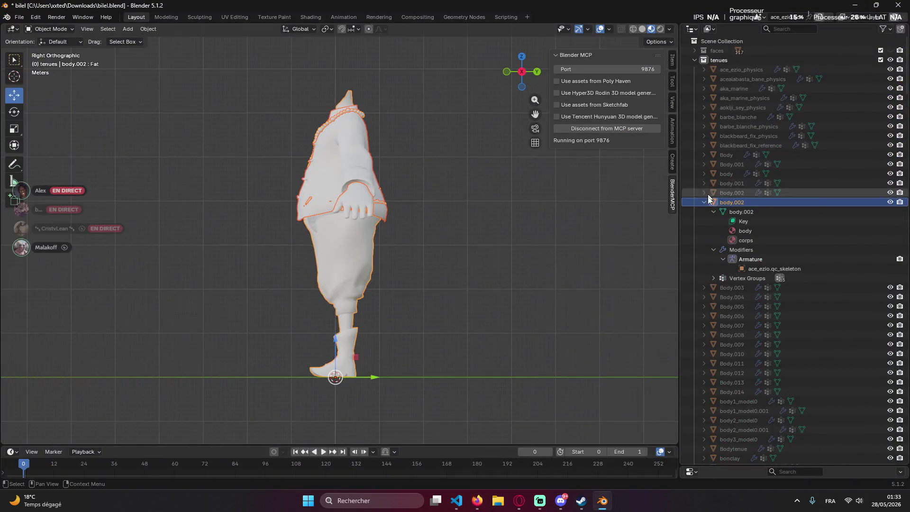
{"action": "left_click", "coordinate": [477, 500]}
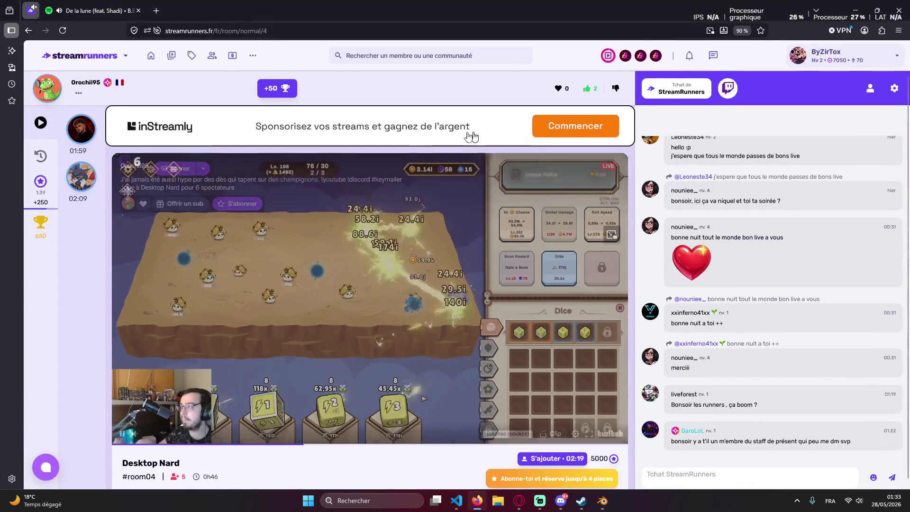
{"action": "left_click_drag", "start_coordinate": [825, 10], "coordinate": [827, 52]}
{"action": "left_click", "coordinate": [825, 47]}
{"action": "left_click", "coordinate": [565, 502]}
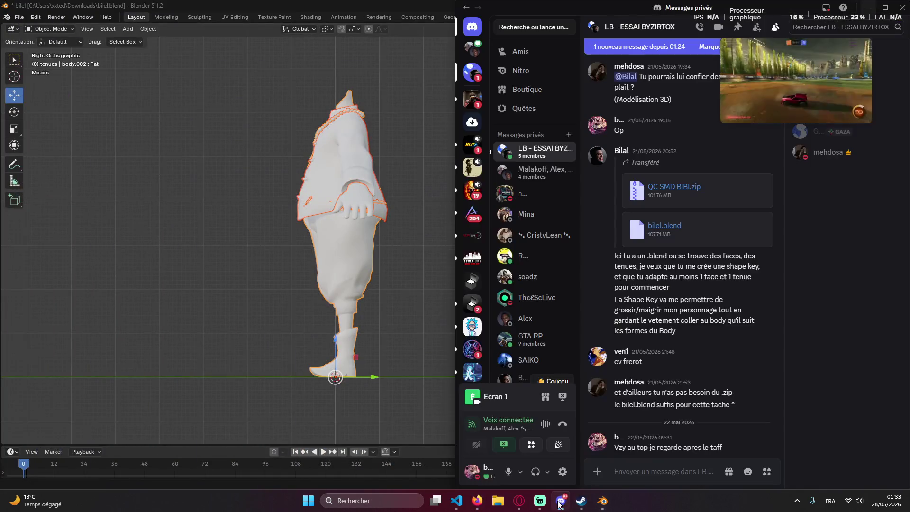
Let Claude run its Blender code, then orbit around the visibly fattened character in Blender.
{"action": "left_click", "coordinate": [567, 504]}
{"action": "left_click", "coordinate": [478, 500]}
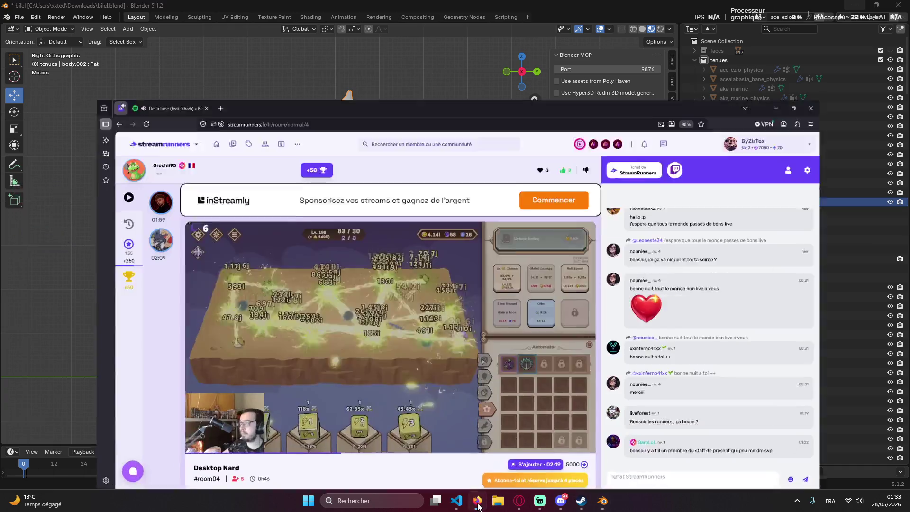
{"action": "left_click", "coordinate": [457, 500]}
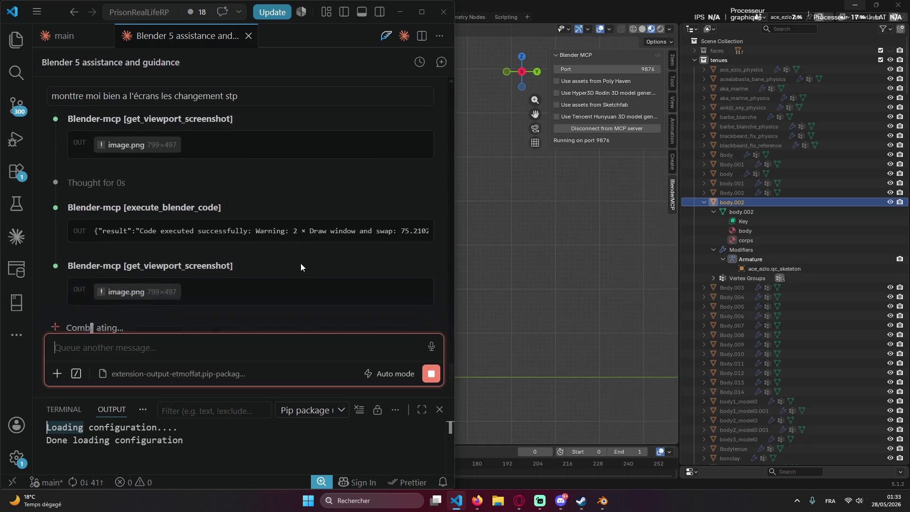
{"action": "left_click", "coordinate": [602, 501]}
{"action": "mouse_move", "coordinate": [474, 318]}
{"action": "middle_mouse_down"}
{"action": "mouse_move", "coordinate": [514, 279]}
{"action": "mouse_move", "coordinate": [217, 280]}
{"action": "middle_mouse_up"}
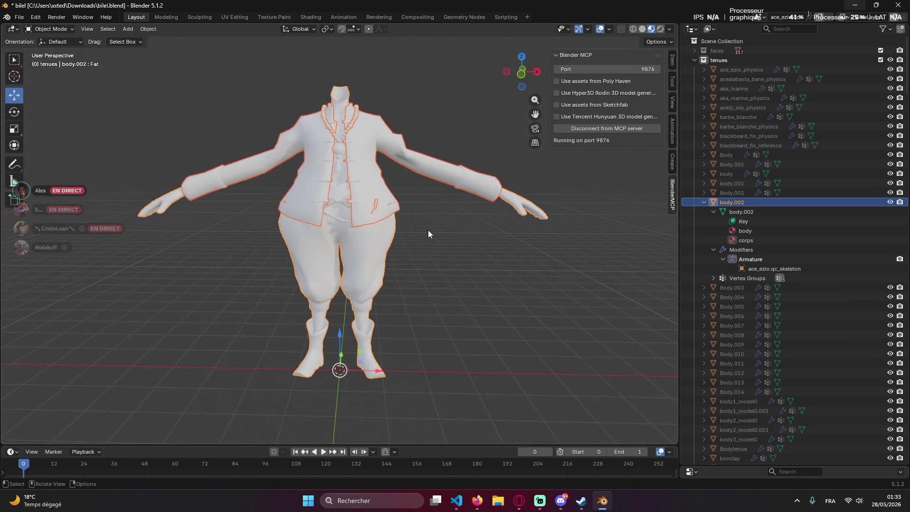
Close the Blender MCP panel and orbit the fattened character to face forward, capturing a screenshot.
{"action": "key", "text": "KP_5"}
{"action": "mouse_move", "coordinate": [426, 230]}
{"action": "middle_mouse_down"}
{"action": "mouse_move", "coordinate": [425, 241]}
{"action": "mouse_move", "coordinate": [430, 235]}
{"action": "mouse_move", "coordinate": [478, 251]}
{"action": "middle_mouse_up"}
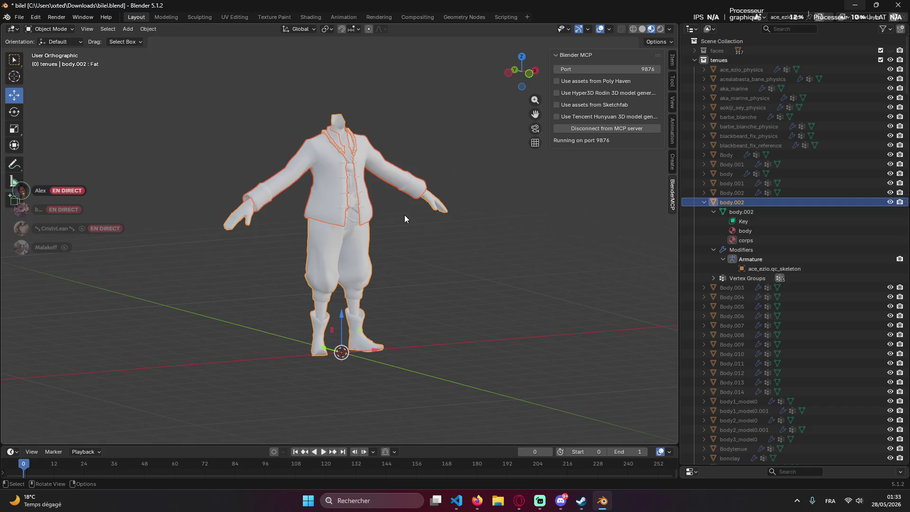
{"action": "left_click", "coordinate": [673, 193]}
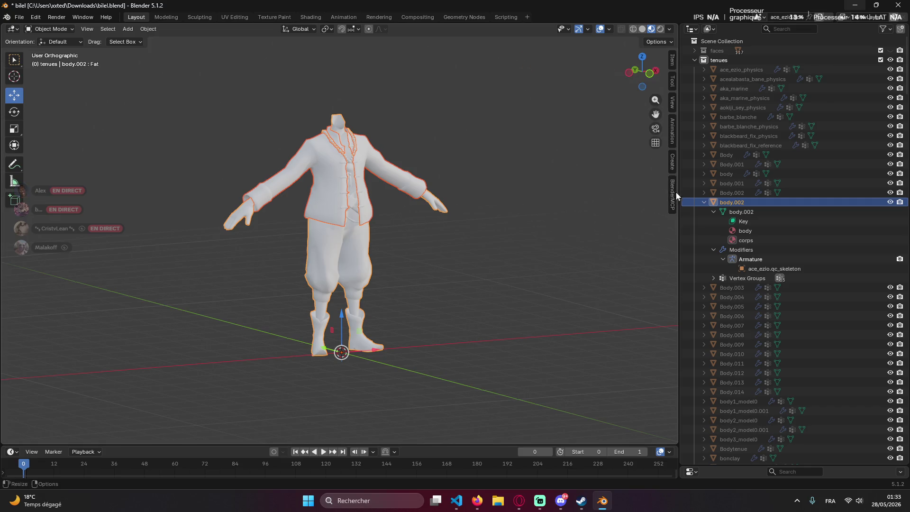
{"action": "key", "text": "alt+Tab"}
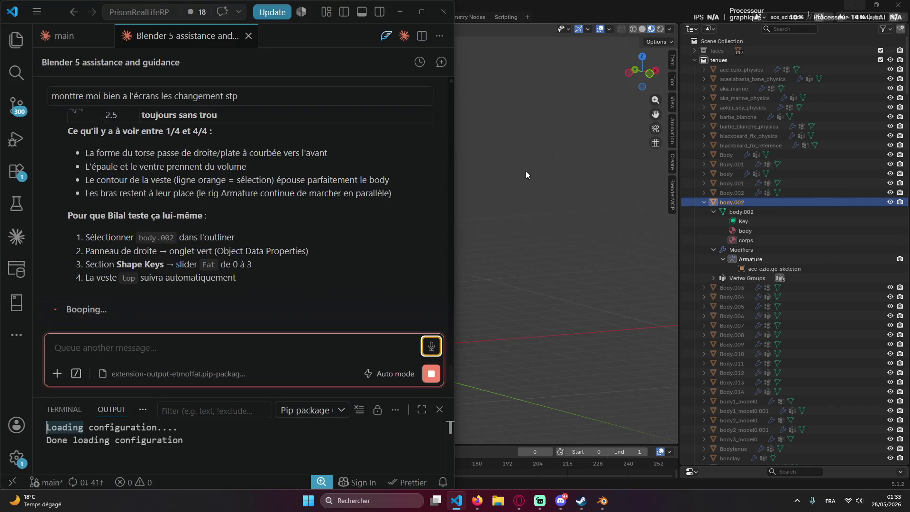
{"action": "key", "text": "alt+Tab"}
{"action": "key", "text": "alt+Tab"}
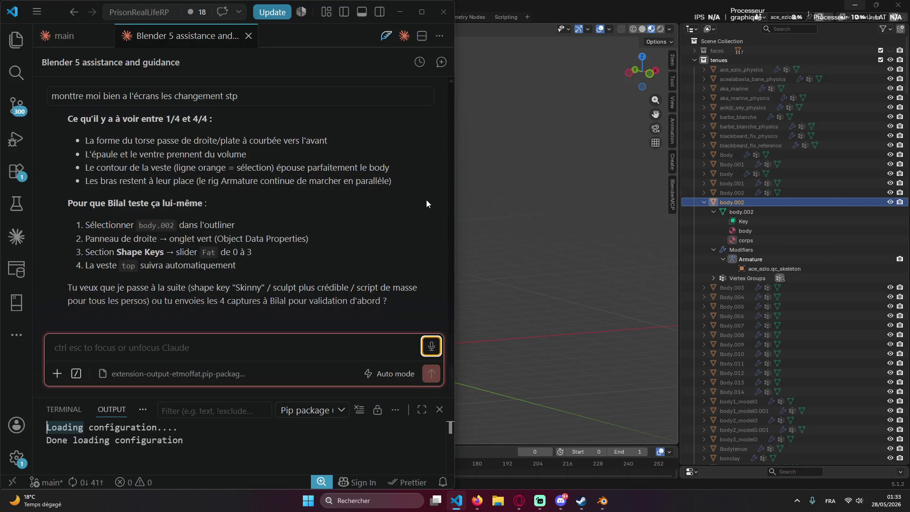
{"action": "key", "text": "alt+Tab"}
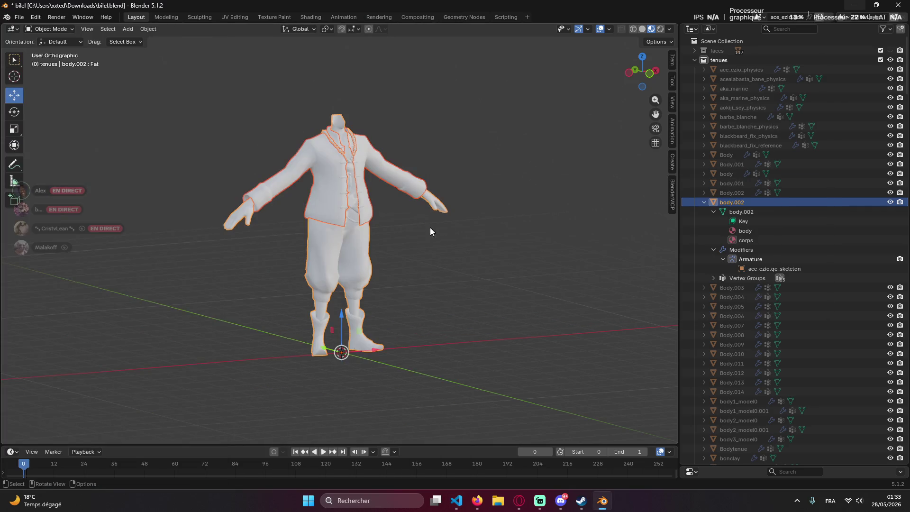
{"action": "middle_click_drag", "start_coordinate": [422, 231], "coordinate": [327, 189]}
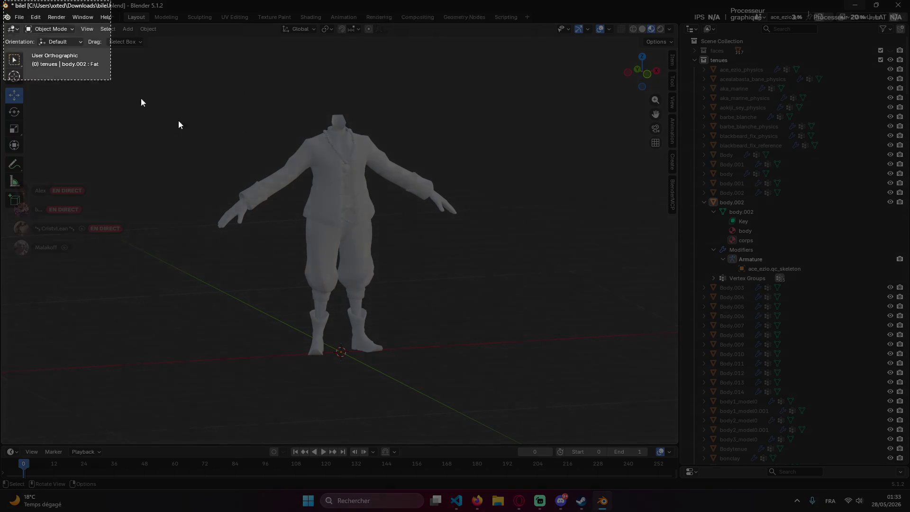
{"action": "key", "text": "super+Print"}
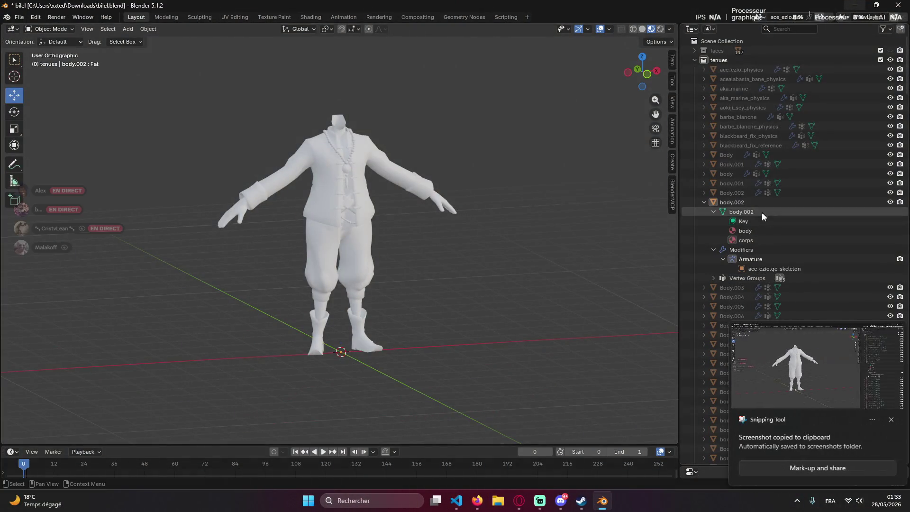
Select body.002's Key shape key, take a new Snipping Tool capture and open Discord.
{"action": "left_click", "coordinate": [745, 230]}
{"action": "left_click", "coordinate": [541, 313]}
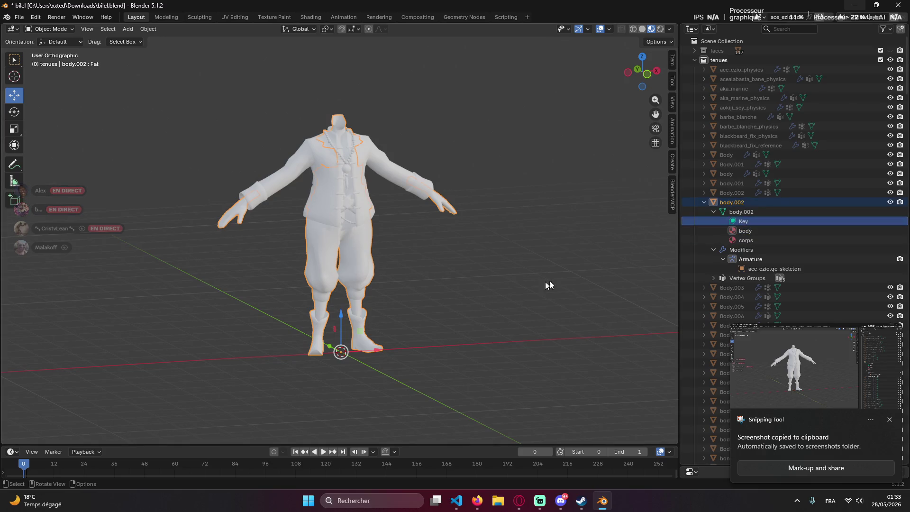
{"action": "left_click", "coordinate": [741, 223]}
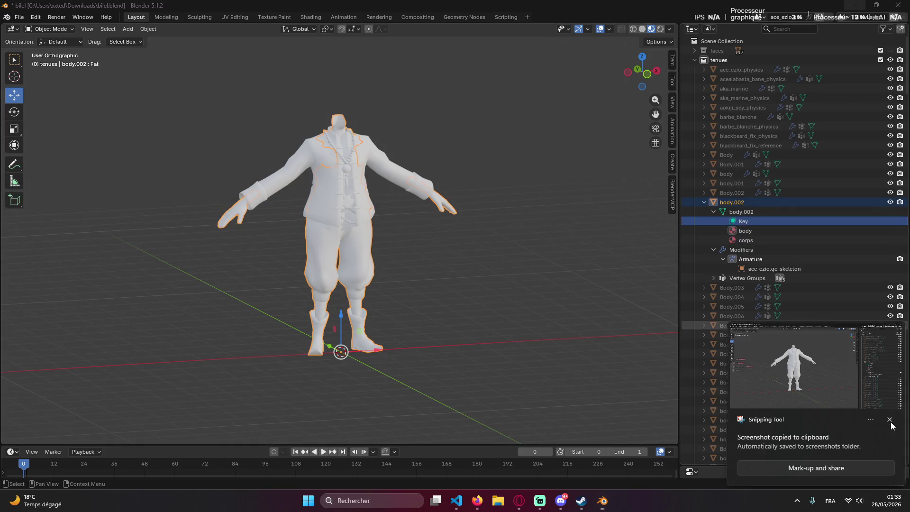
{"action": "key", "text": "Print"}
{"action": "left_click", "coordinate": [577, 492]}
{"action": "left_click", "coordinate": [556, 501]}
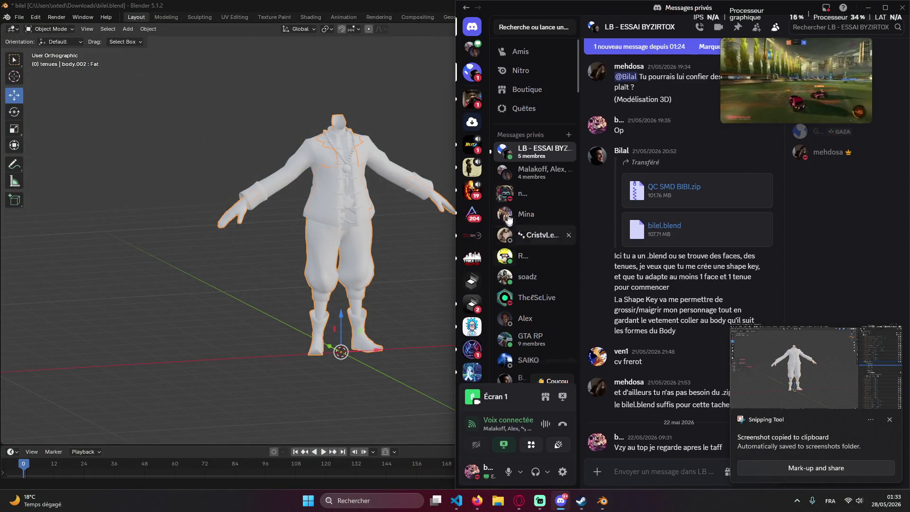
{"action": "scroll", "coordinate": [687, 424], "scroll_direction": "down", "scroll_amount": 5}
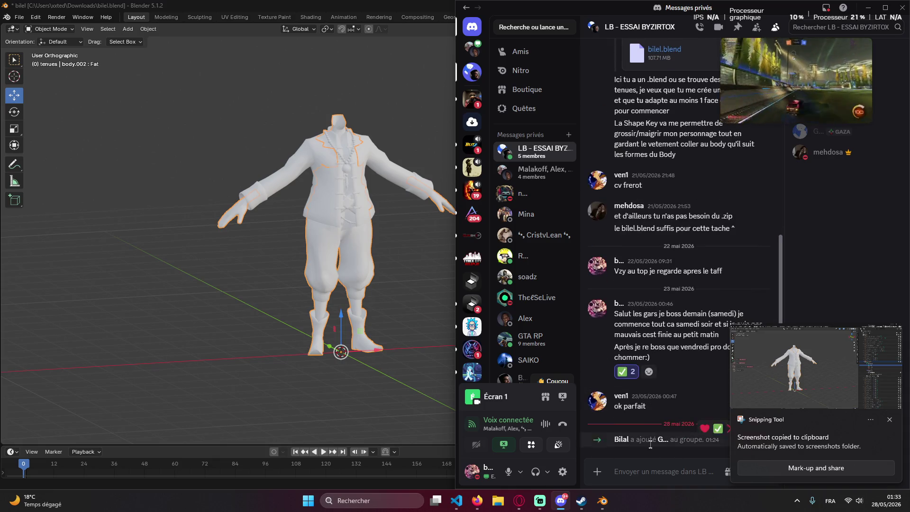
Paste and send the fattened-outfit screenshot to the group chat, then return to the Claude chat.
{"action": "key", "text": "ctrl+v"}
{"action": "key", "text": "Return"}
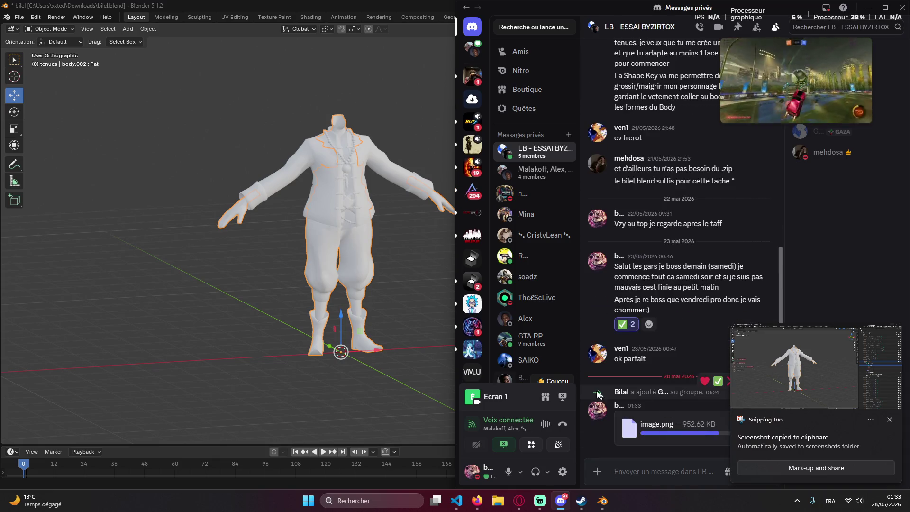
{"action": "left_click", "coordinate": [477, 500]}
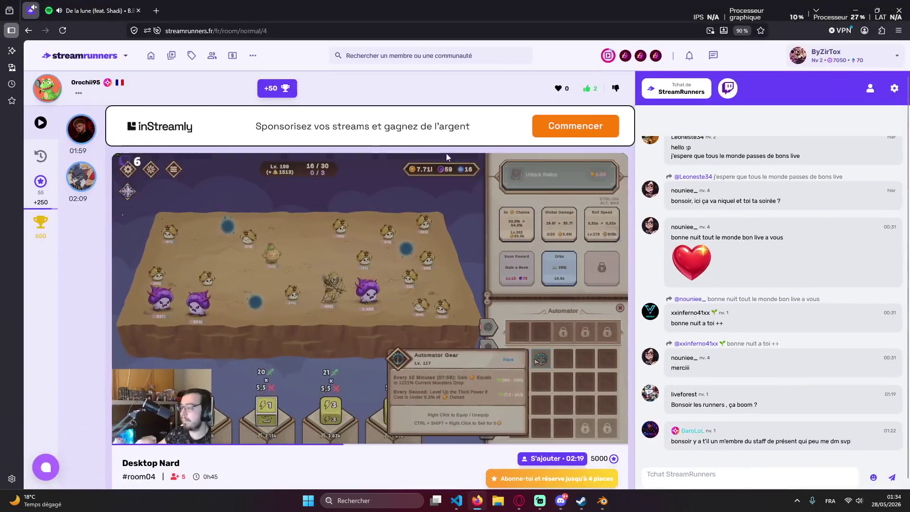
{"action": "left_click", "coordinate": [857, 12]}
{"action": "left_click", "coordinate": [602, 501]}
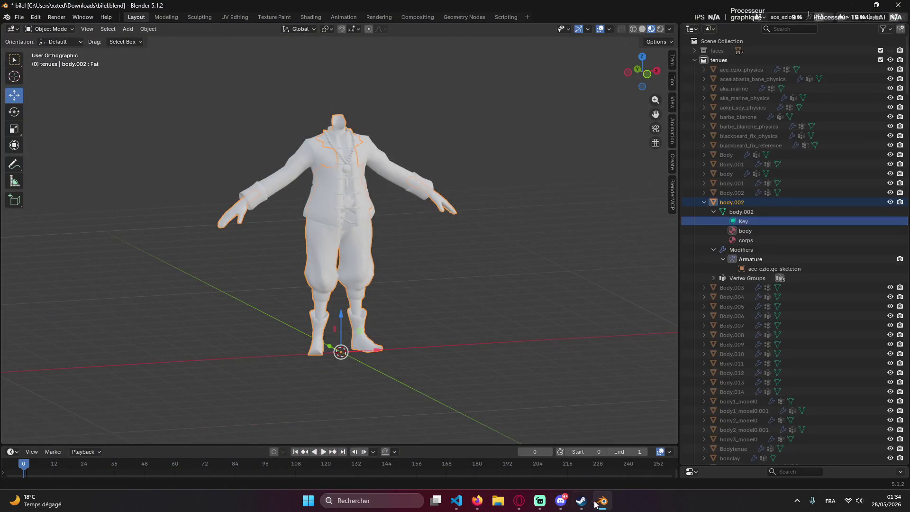
{"action": "left_click", "coordinate": [456, 500]}
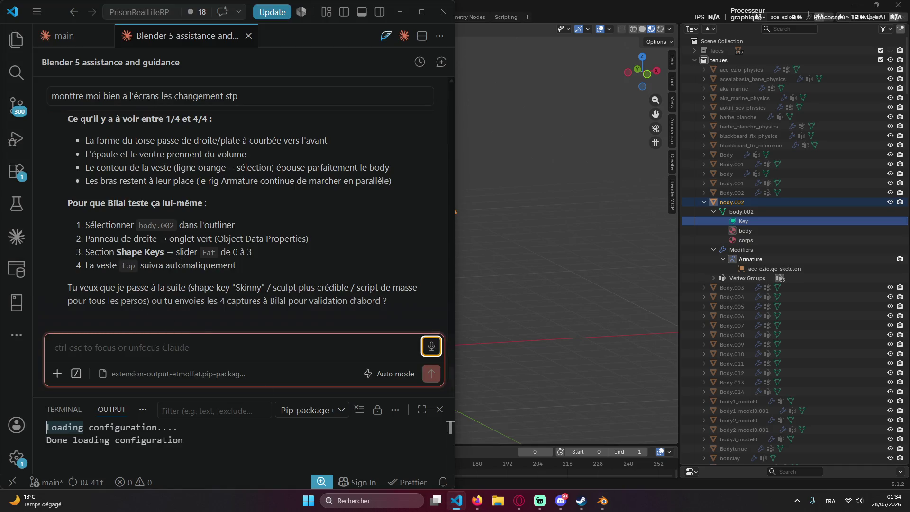
{"action": "scroll", "coordinate": [182, 262], "scroll_direction": "up", "scroll_amount": 2}
{"action": "scroll", "coordinate": [182, 262], "scroll_direction": "up", "scroll_amount": 3}
{"action": "scroll", "coordinate": [189, 263], "scroll_direction": "up", "scroll_amount": 5}
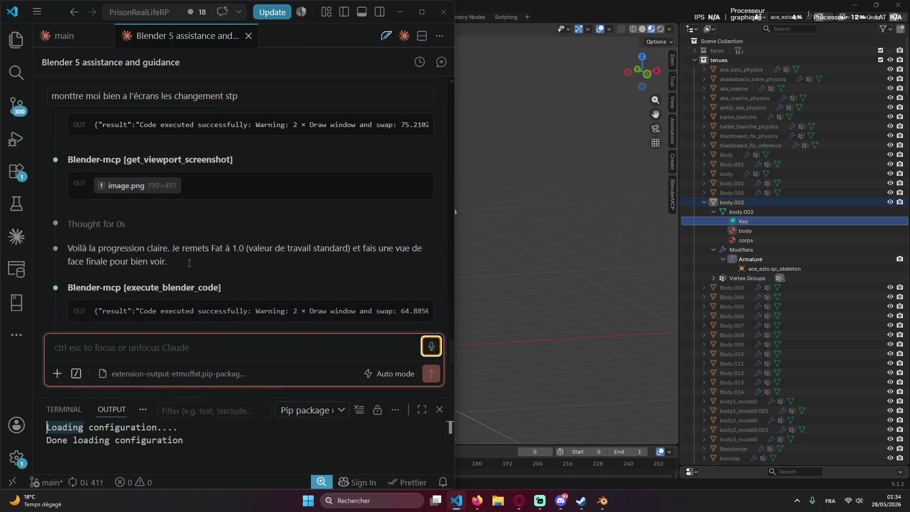
{"action": "scroll", "coordinate": [177, 261], "scroll_direction": "down", "scroll_amount": 5}
{"action": "scroll", "coordinate": [126, 332], "scroll_direction": "down", "scroll_amount": 5}
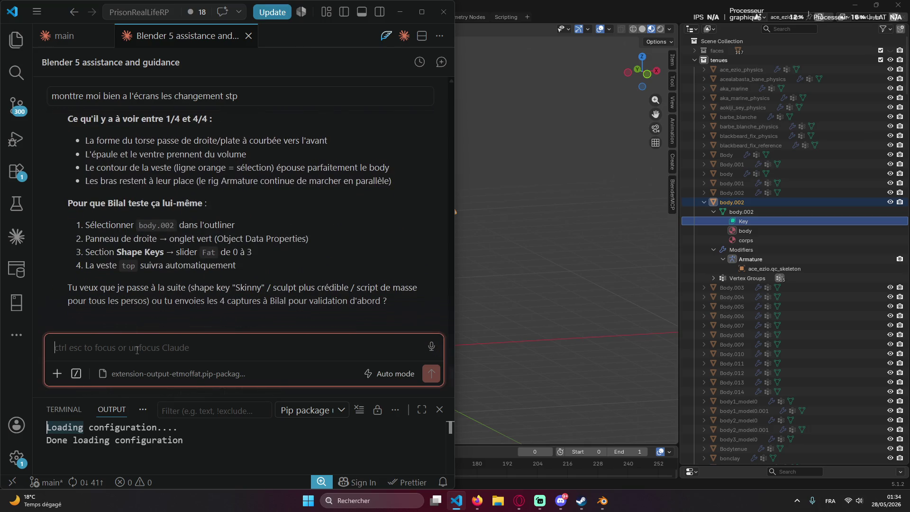
{"action": "type", "text": "mais le"}
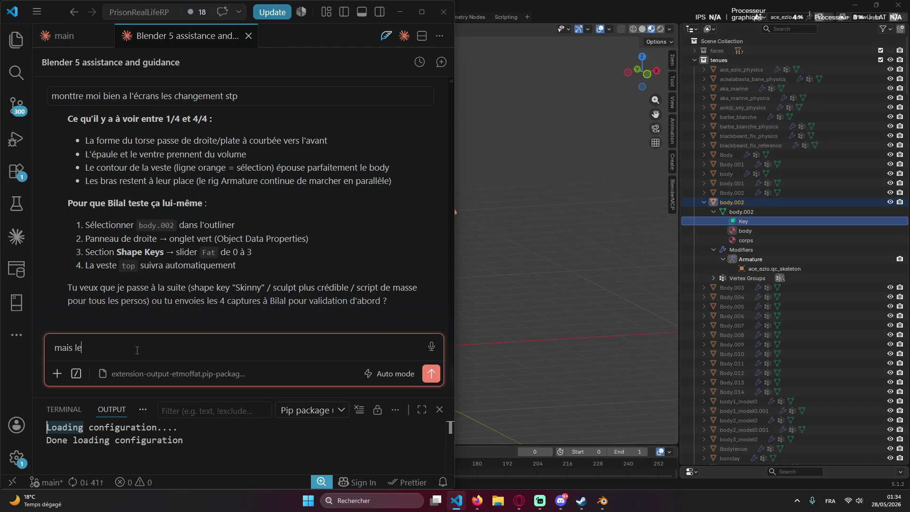
{"action": "type", "text": " ggros le"}
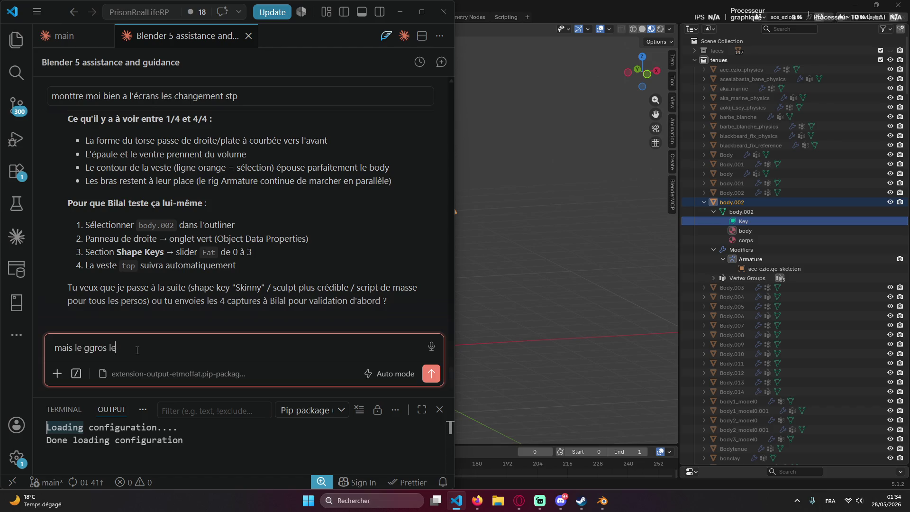
{"action": "type", "text": "s"}
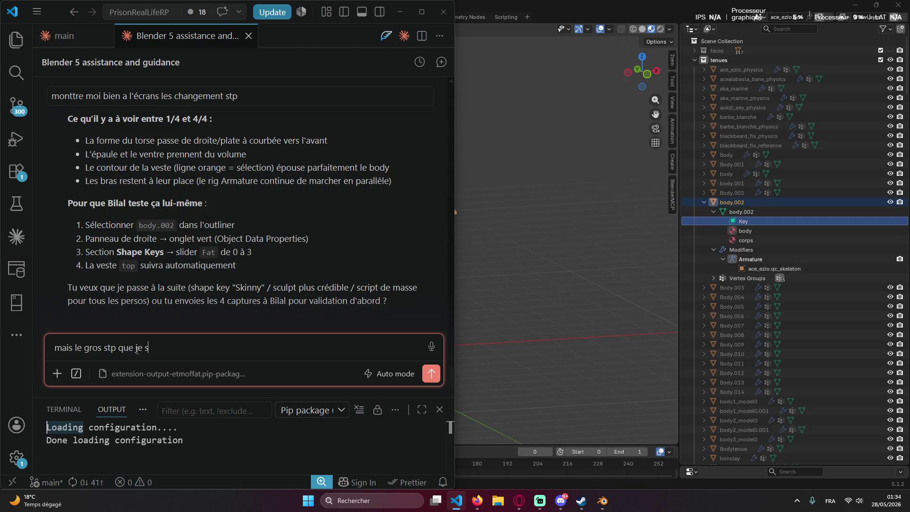
{"action": "type", "text": " strpen "}
{"action": "type", "text": "ont"}
{"action": "type", "text": "a bilel"}
Send Claude the request to display the fat version for screenshotting and switch back to Blender.
{"action": "key", "text": "Return"}
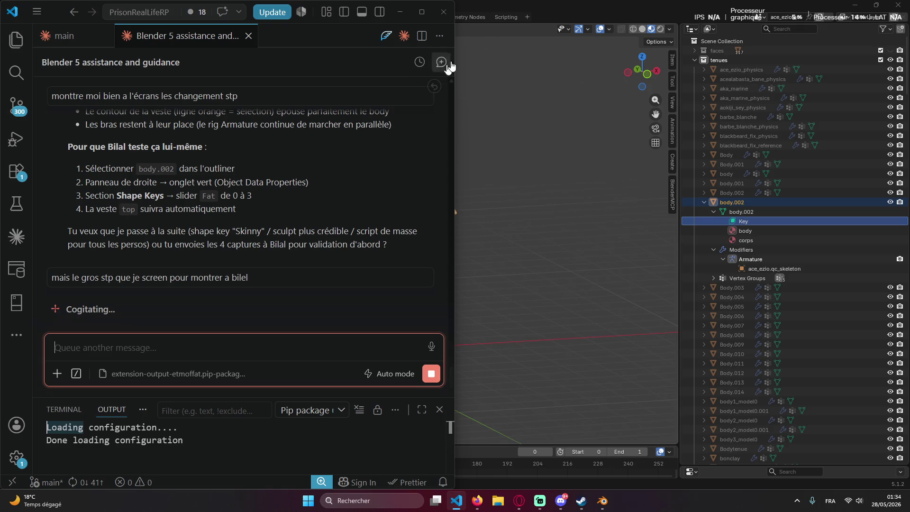
{"action": "left_click", "coordinate": [545, 4]}
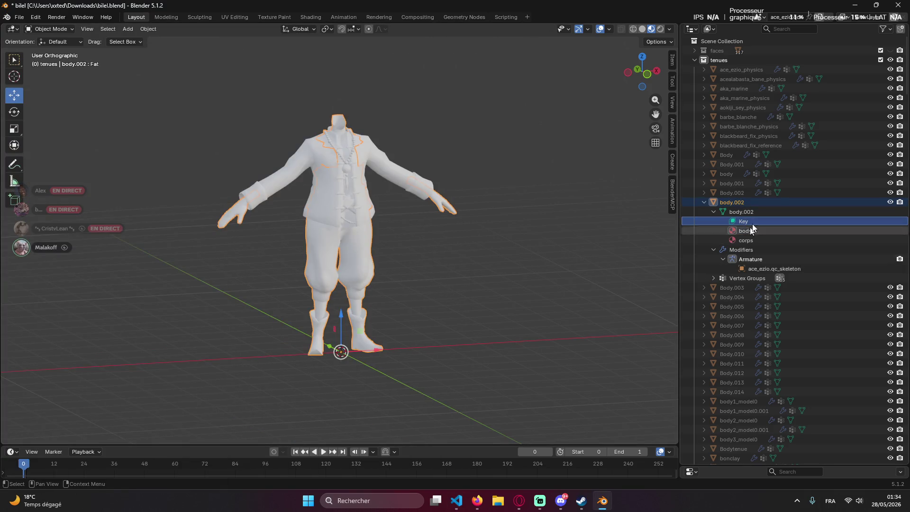
{"action": "left_click", "coordinate": [518, 501]}
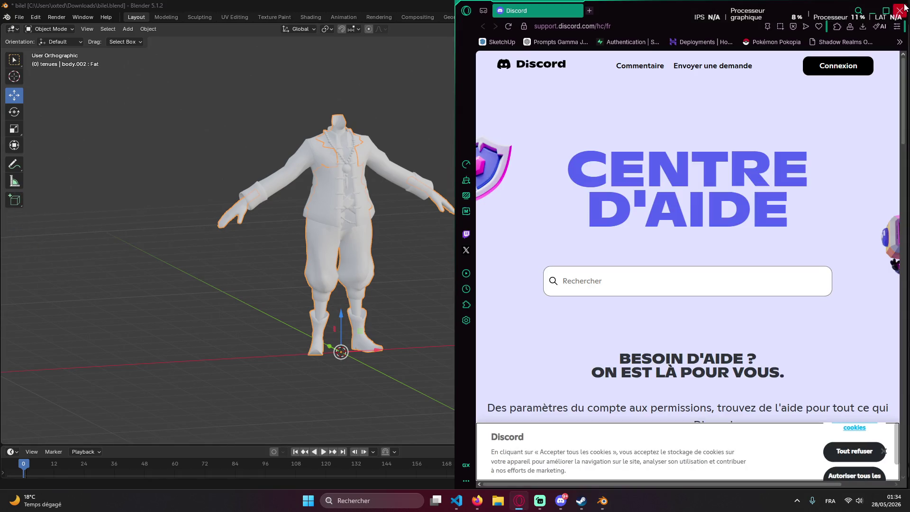
{"action": "left_click", "coordinate": [900, 9]}
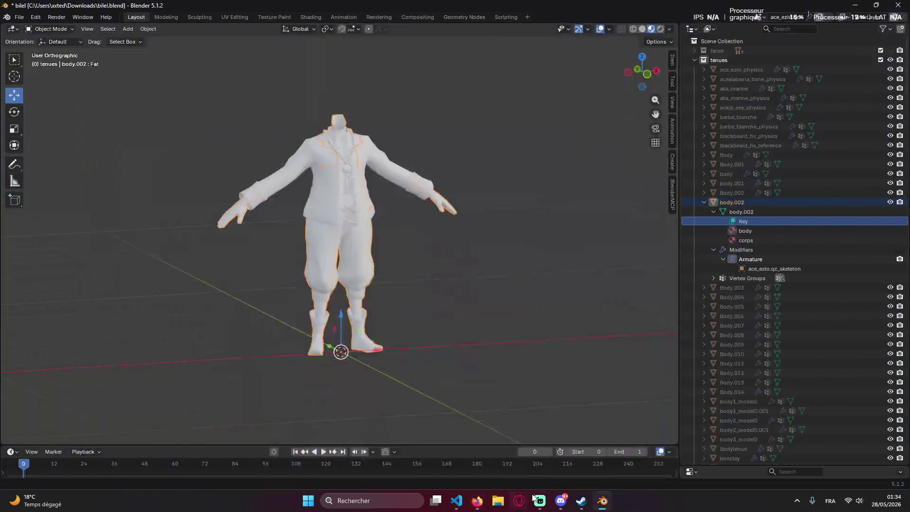
{"action": "left_click", "coordinate": [562, 501]}
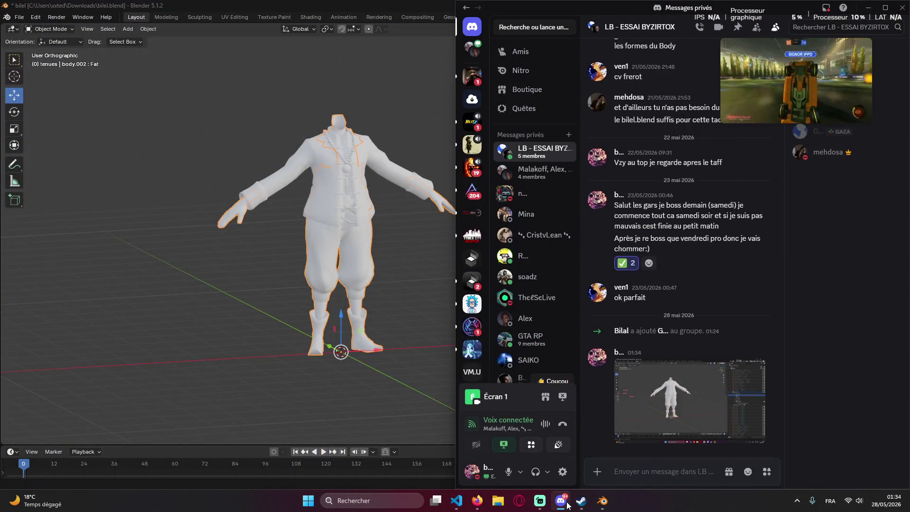
{"action": "left_click", "coordinate": [562, 501]}
{"action": "middle_click_drag", "start_coordinate": [445, 427], "coordinate": [455, 260]}
{"action": "left_click", "coordinate": [455, 260]}
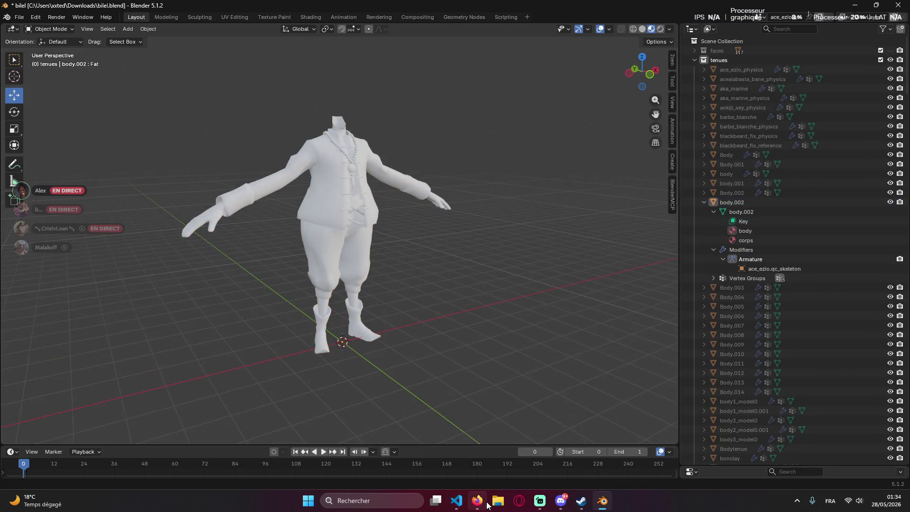
Capture a side-view screenshot of fattened body.002 and post it in the Discord group chat.
{"action": "left_click", "coordinate": [332, 207]}
{"action": "left_click", "coordinate": [394, 256]}
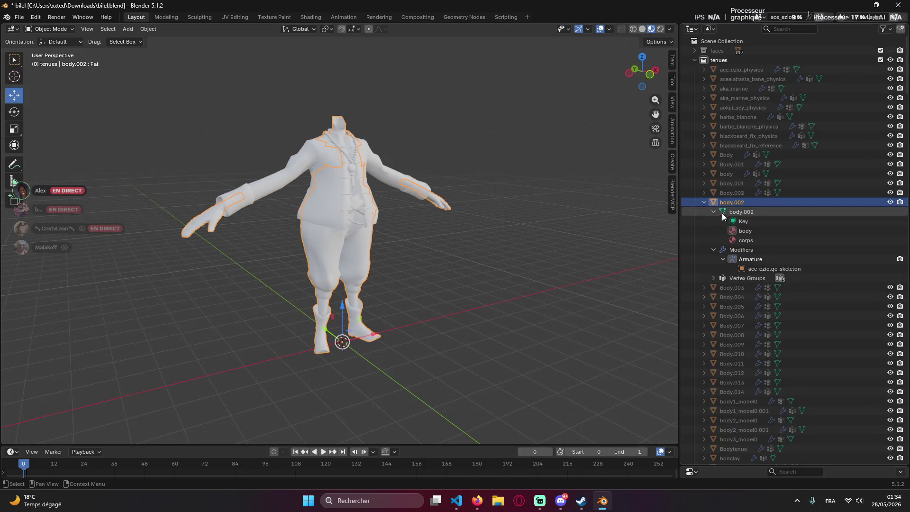
{"action": "left_click", "coordinate": [745, 222]}
{"action": "mouse_move", "coordinate": [370, 219]}
{"action": "middle_mouse_down"}
{"action": "mouse_move", "coordinate": [415, 220]}
{"action": "mouse_move", "coordinate": [473, 247]}
{"action": "mouse_move", "coordinate": [500, 194]}
{"action": "mouse_move", "coordinate": [483, 205]}
{"action": "middle_mouse_up"}
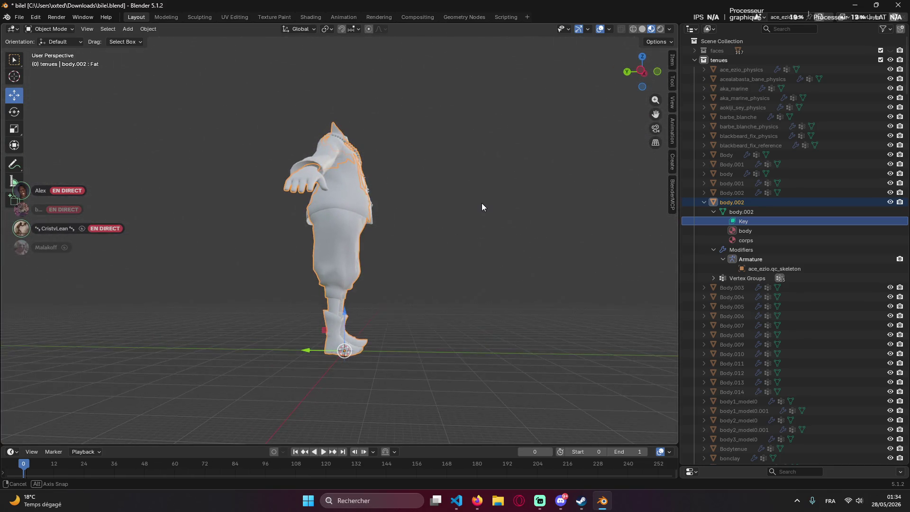
{"action": "key", "text": "shift+super+s"}
{"action": "mouse_move", "coordinate": [202, 81]}
{"action": "left_mouse_down"}
{"action": "mouse_move", "coordinate": [678, 489]}
{"action": "mouse_move", "coordinate": [678, 500]}
{"action": "left_mouse_up"}
{"action": "key", "text": "shift+super+s"}
{"action": "key", "text": "Escape"}
{"action": "key", "text": "super+Print"}
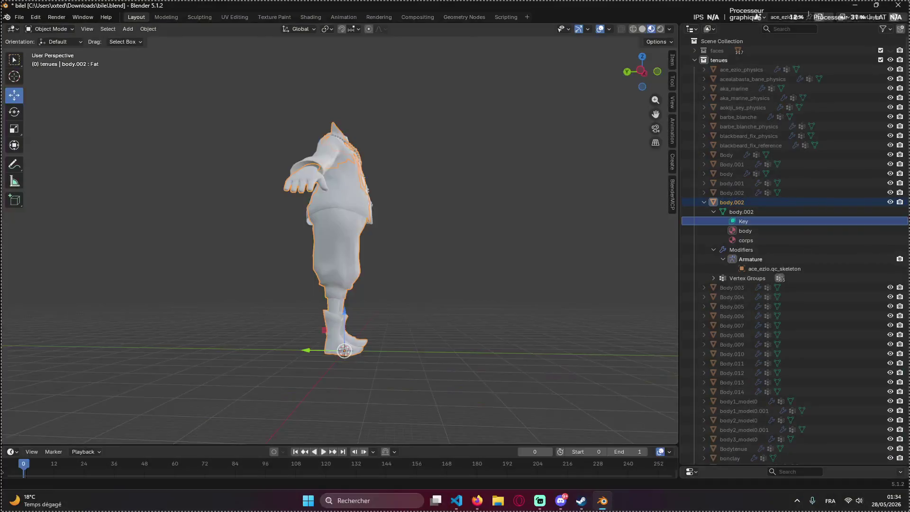
{"action": "key", "text": "alt+Tab"}
{"action": "key", "text": "ctrl+v"}
{"action": "key", "text": "Return"}
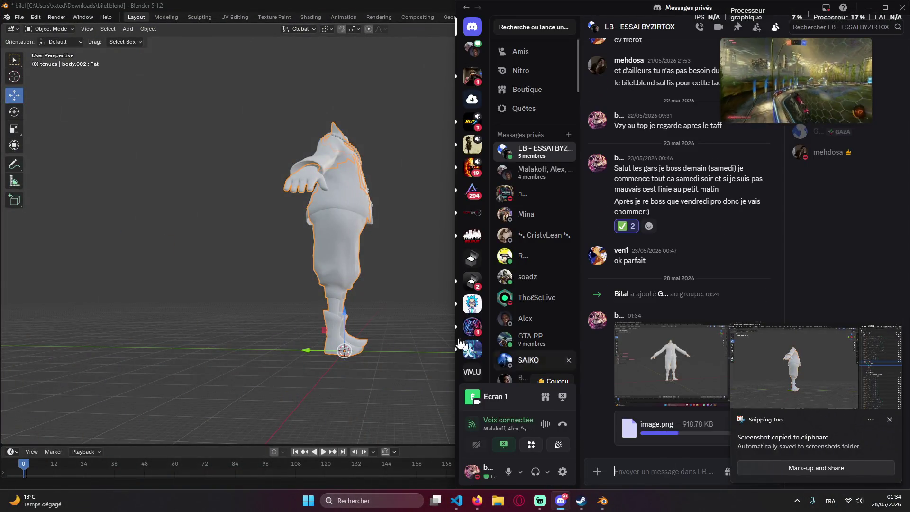
Orbit to a front view, capture another screenshot and send it to the group chat.
{"action": "left_click", "coordinate": [407, 350]}
{"action": "middle_click_drag", "start_coordinate": [408, 350], "coordinate": [388, 263]}
{"action": "left_click", "coordinate": [368, 253]}
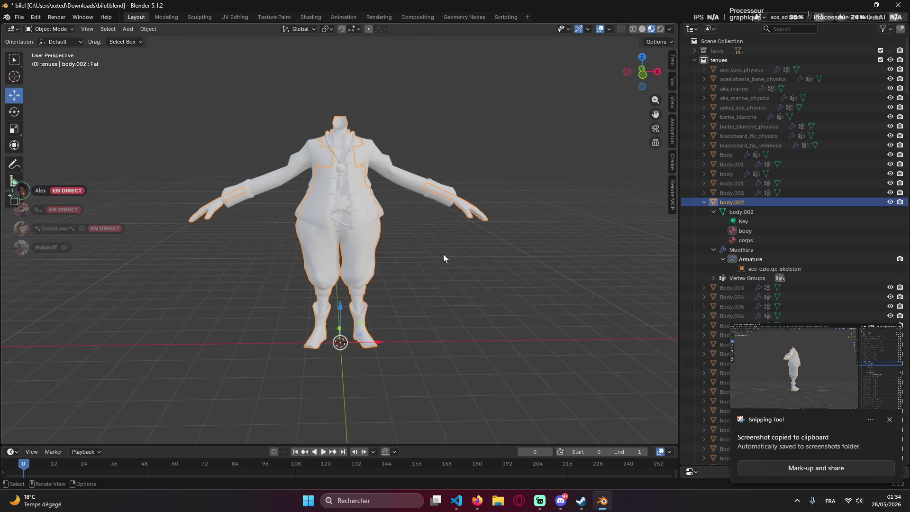
{"action": "key", "text": "super+Print"}
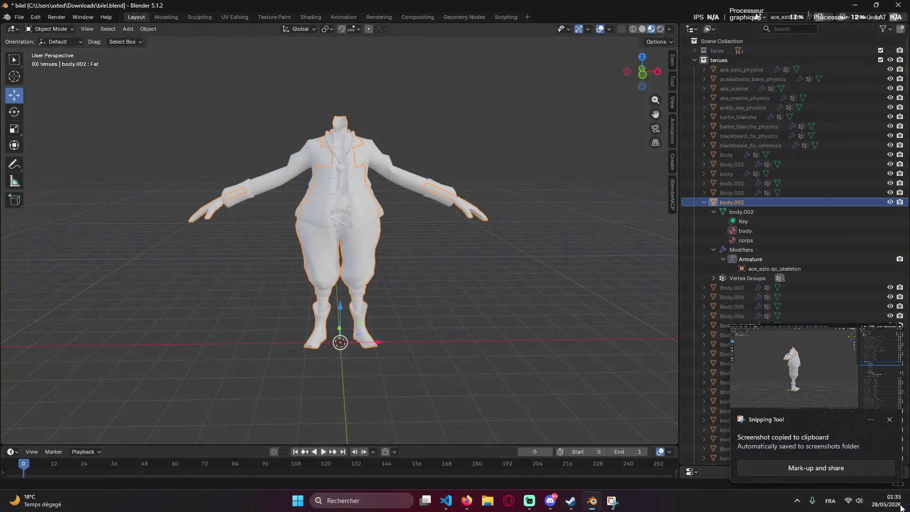
{"action": "key", "text": "alt+Tab"}
{"action": "key", "text": "ctrl+v"}
{"action": "key", "text": "Return"}
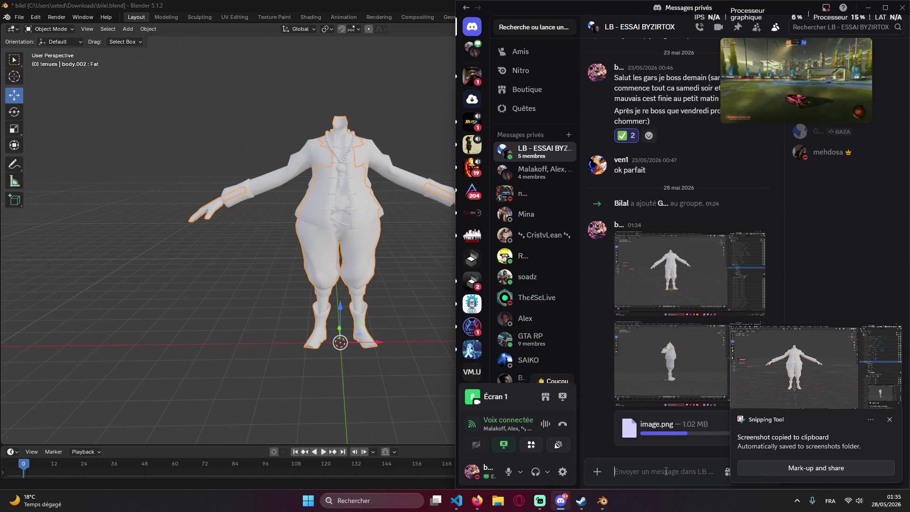
Write and send the note about applying the fat shape key to every body and resending the file.
{"action": "left_click", "coordinate": [404, 383]}
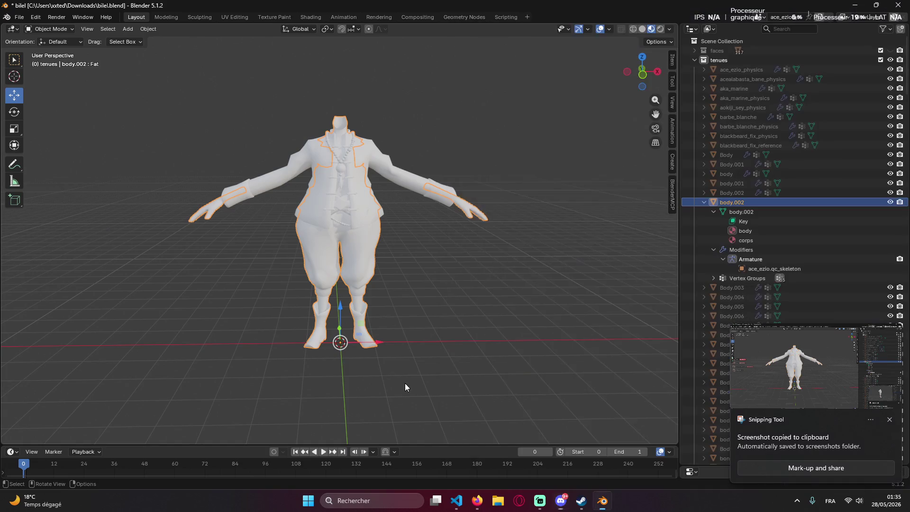
{"action": "key", "text": "alt+Tab"}
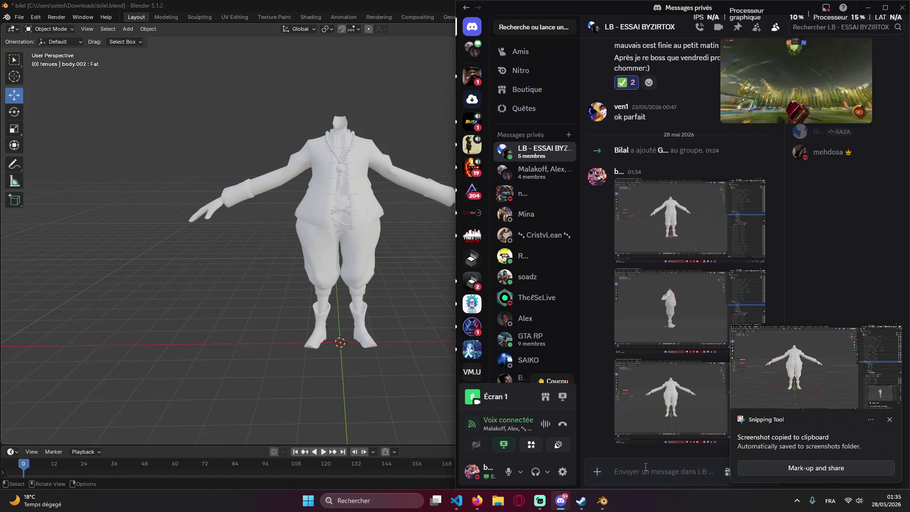
{"action": "type", "text": "l"}
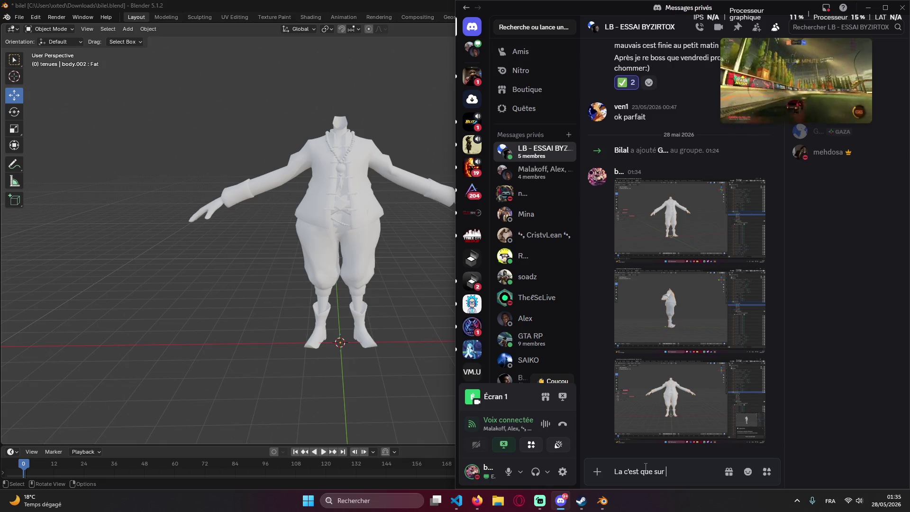
{"action": "type", "text": "1 br"}
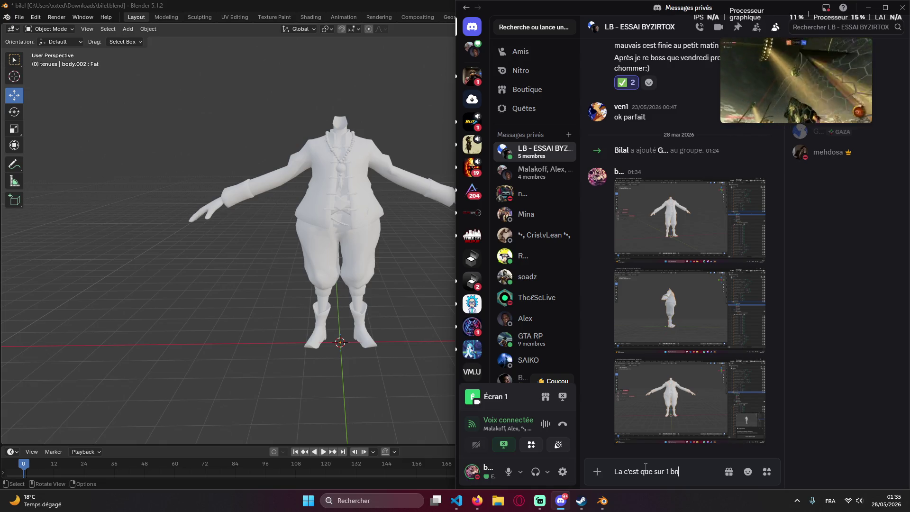
{"action": "type", "text": "dy je le met"}
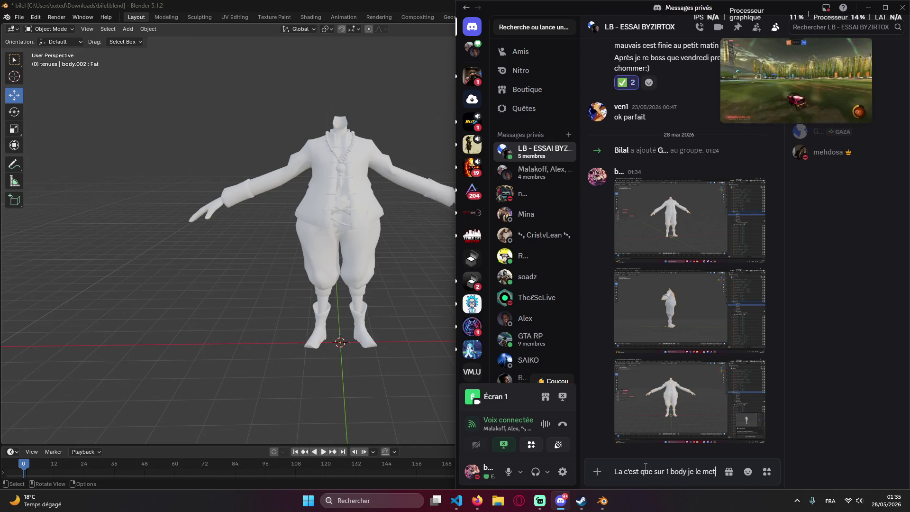
{"action": "type", "text": " sur "}
{"action": "type", "text": " lès v"}
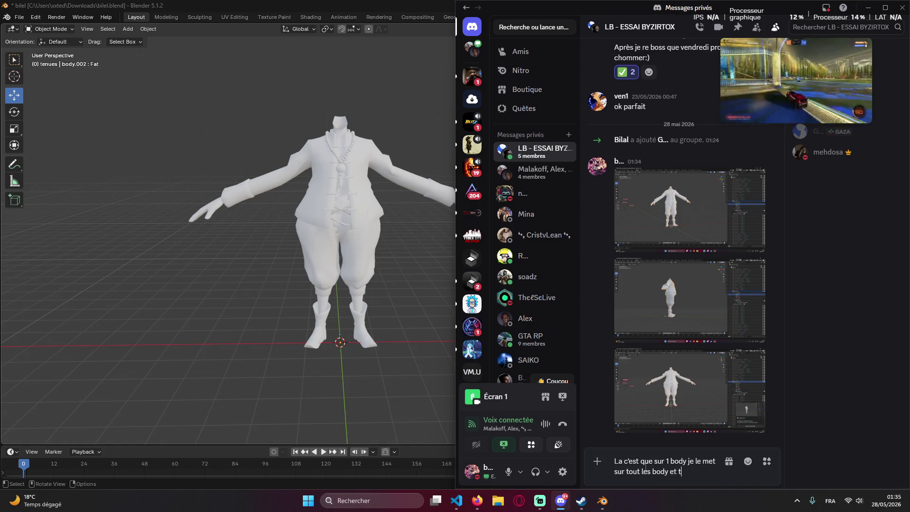
{"action": "type", "text": "voie le fic"}
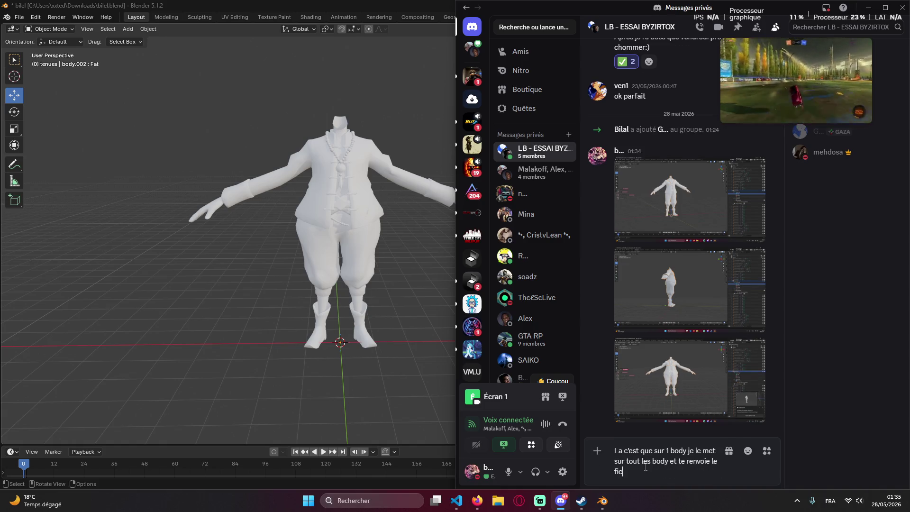
{"action": "type", "text": "après chaug"}
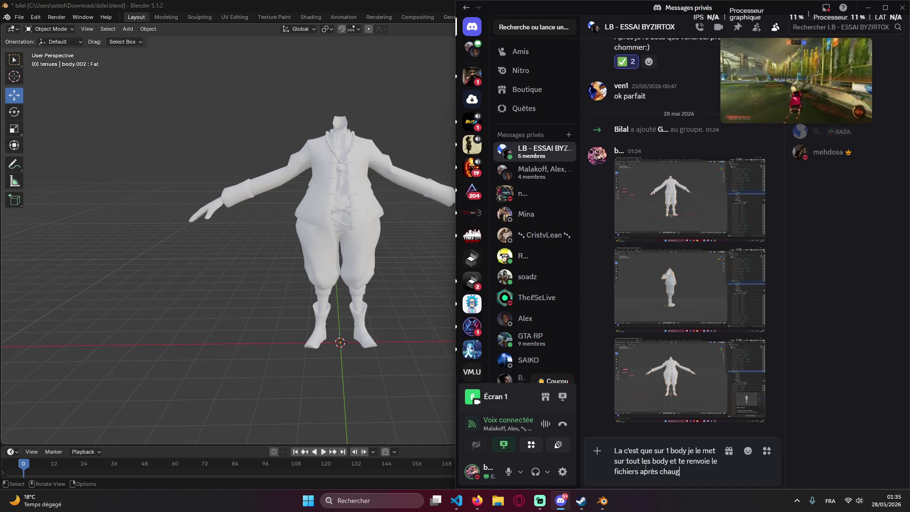
{"action": "type", "text": "er le"}
{"action": "type", "text": "glage de la"}
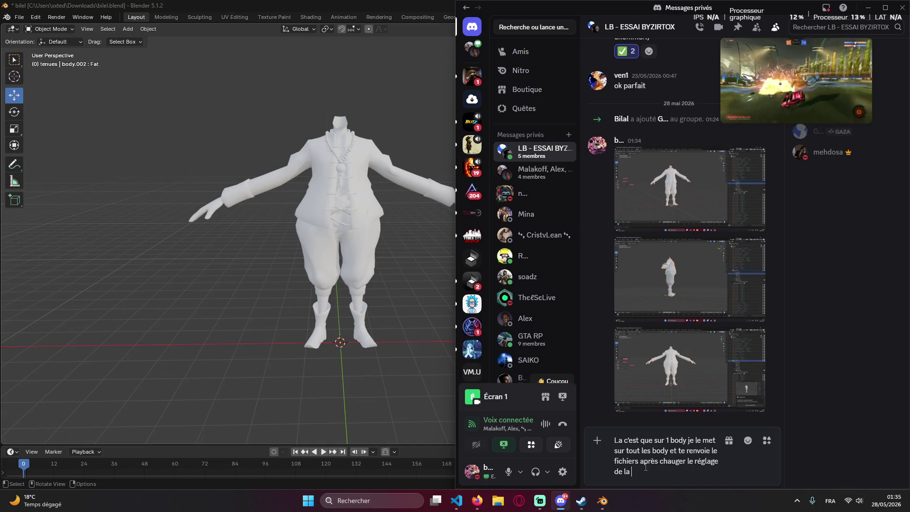
{"action": "type", "text": "rosseur (p"}
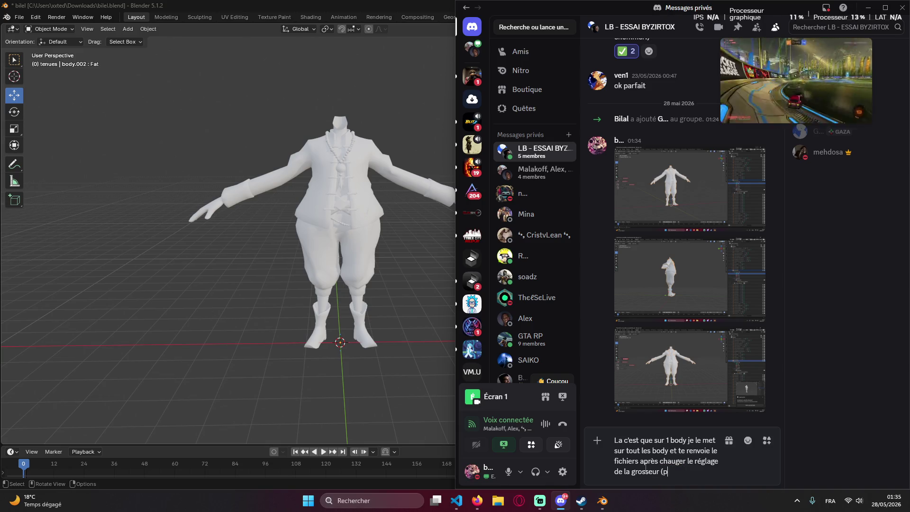
{"action": "type", "text": "oids"}
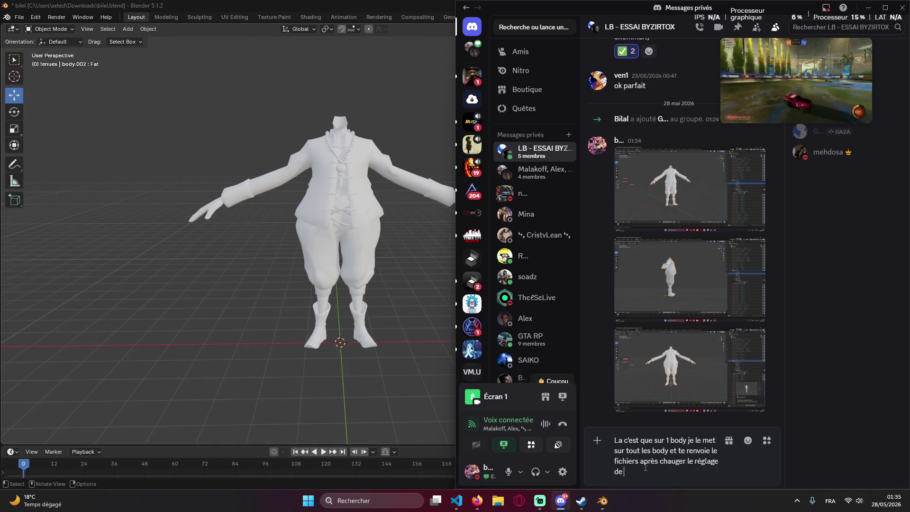
{"action": "key", "text": "BackSpace"}
{"action": "key", "text": "BackSpace"}
{"action": "key", "text": "BackSpace"}
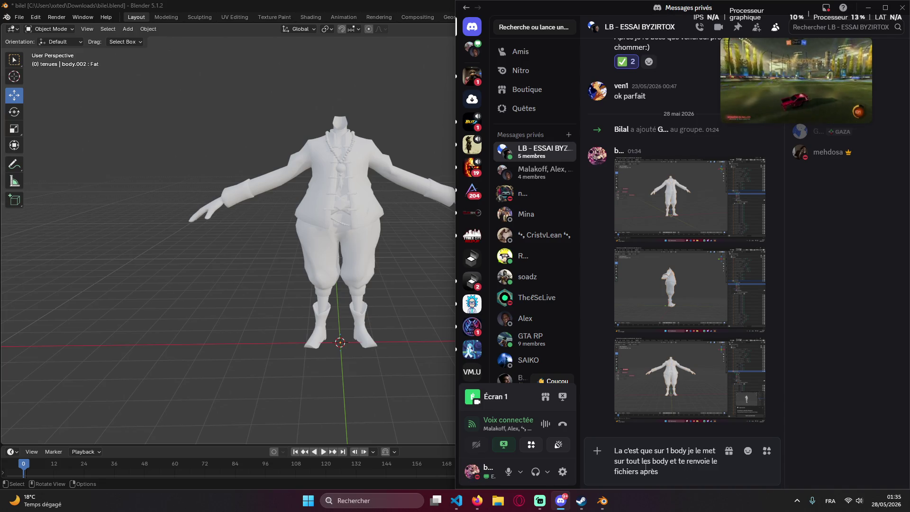
{"action": "type", "text": "tu change"}
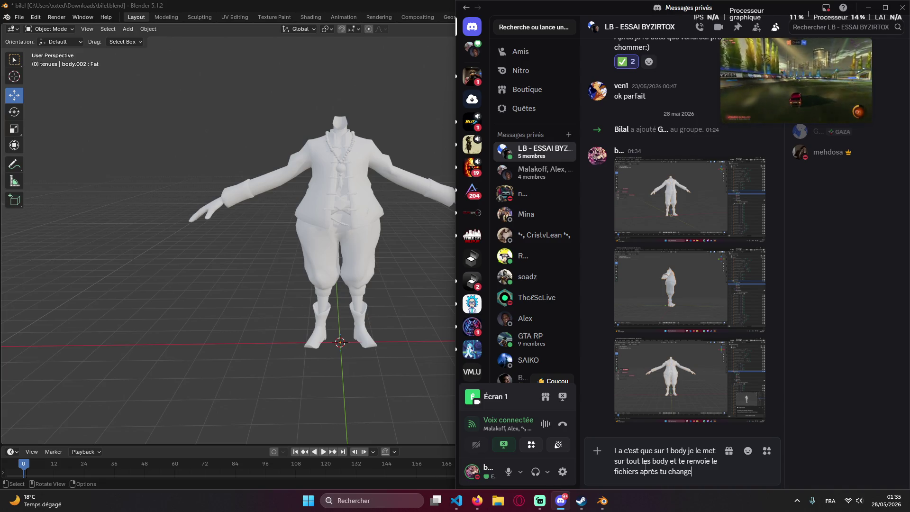
{"action": "type", "text": "ra a la "}
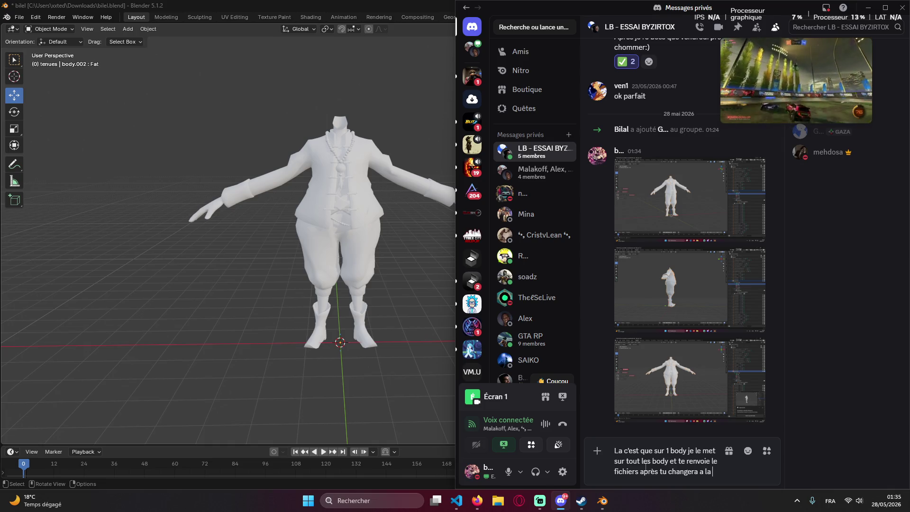
{"action": "type", "text": "main le fat pour"}
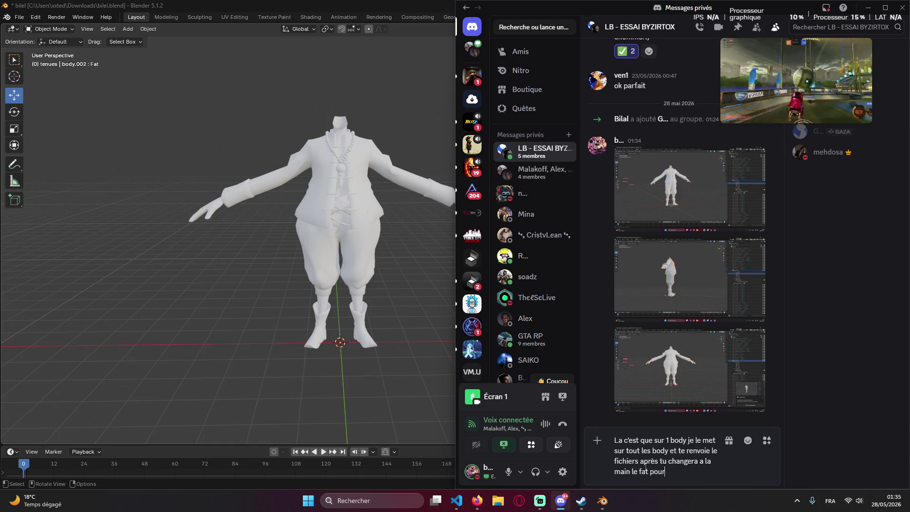
{"action": "type", "text": " essayer"}
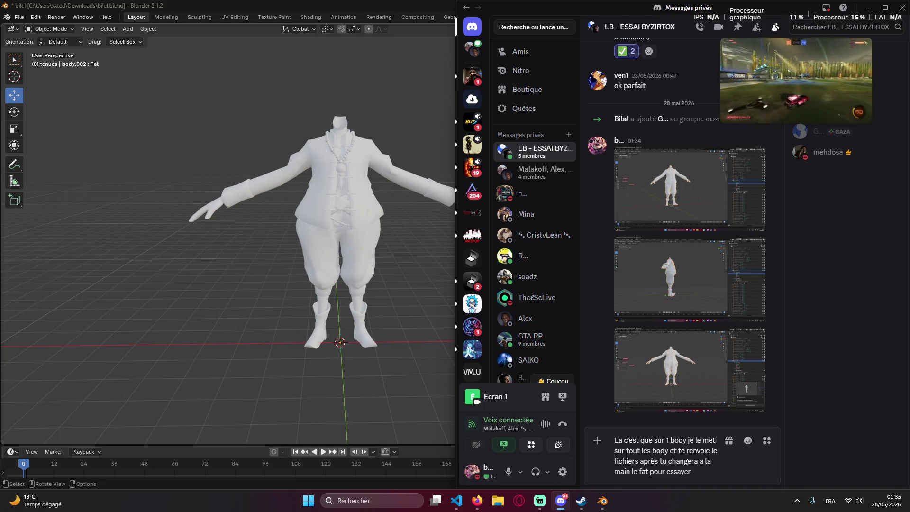
{"action": "key", "text": "Return"}
Return to Blender, save bilel.blend and bring up the Claude chat.
{"action": "key", "text": "alt+Tab"}
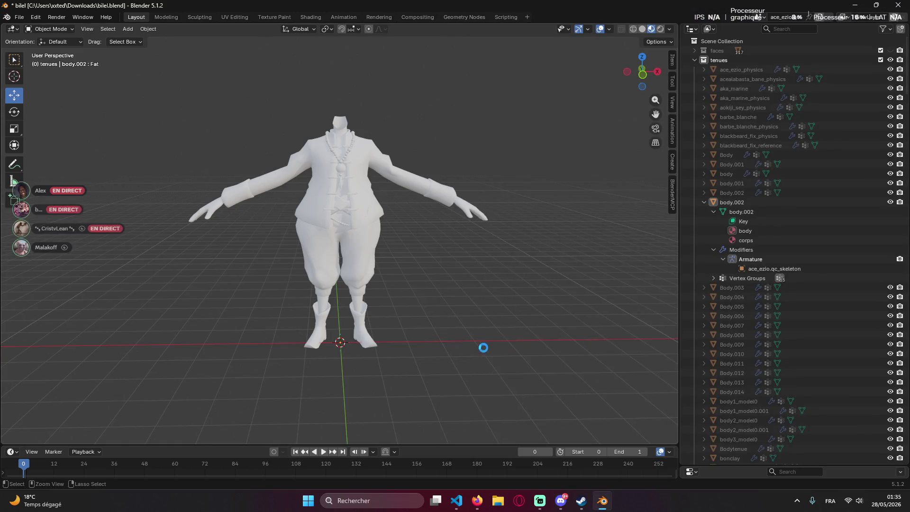
{"action": "key", "text": "alt+Tab"}
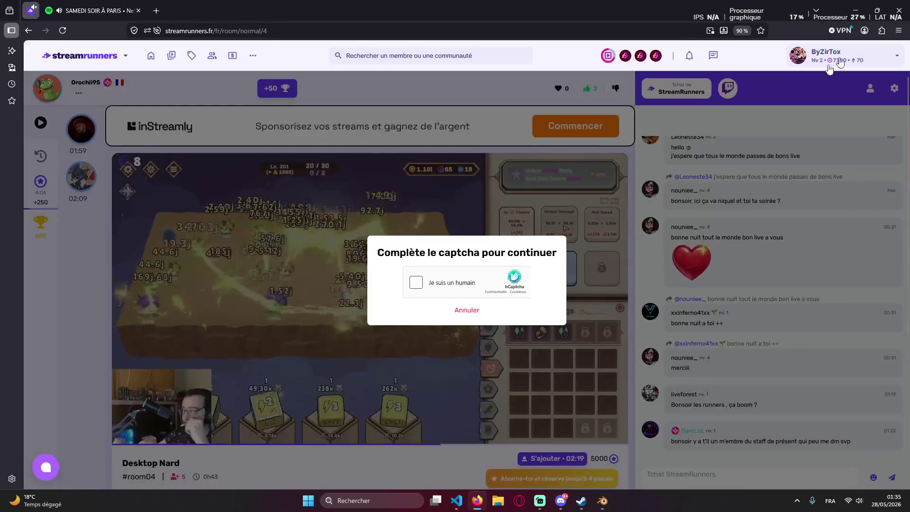
{"action": "key", "text": "alt+Tab"}
{"action": "key", "text": "ctrl+s"}
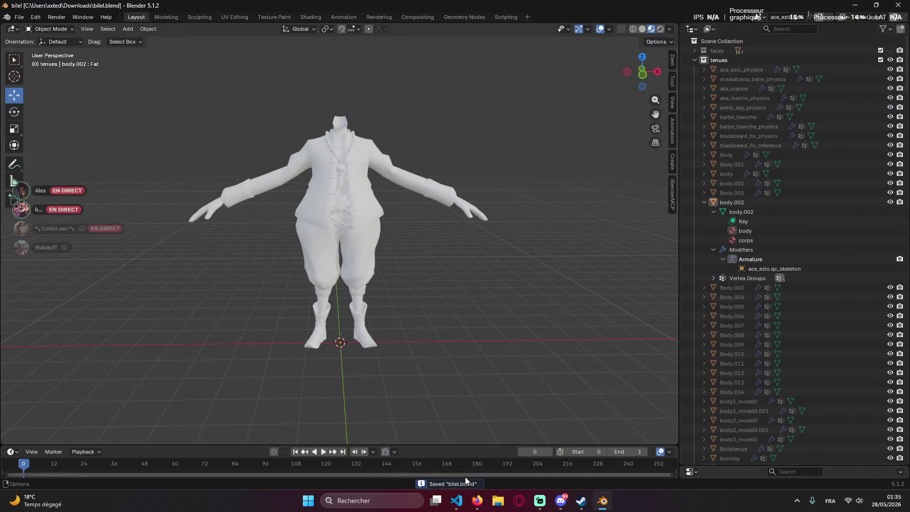
{"action": "left_click", "coordinate": [461, 492]}
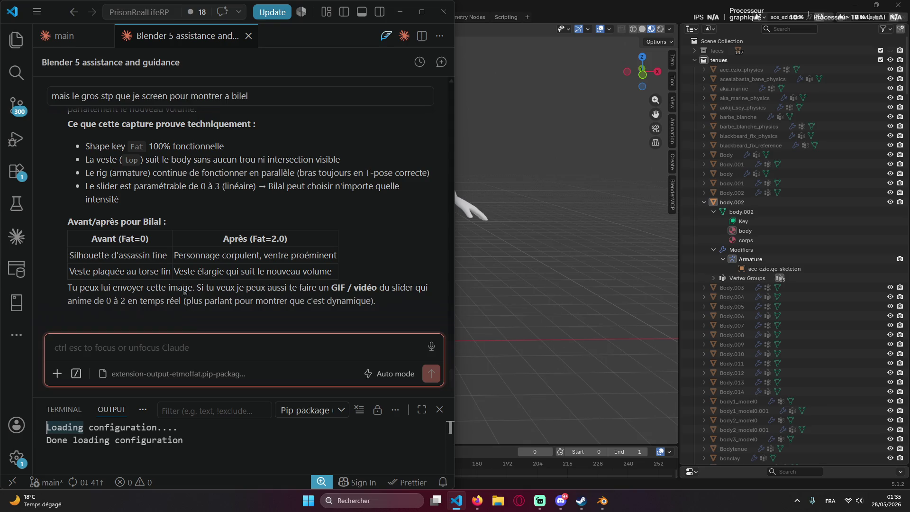
{"action": "scroll", "coordinate": [199, 254], "scroll_direction": "up", "scroll_amount": 3}
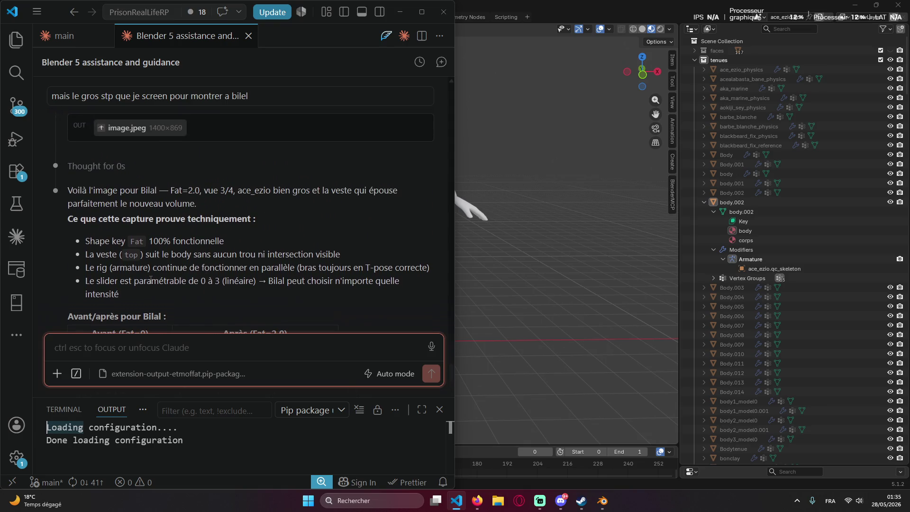
{"action": "scroll", "coordinate": [151, 275], "scroll_direction": "down", "scroll_amount": 3}
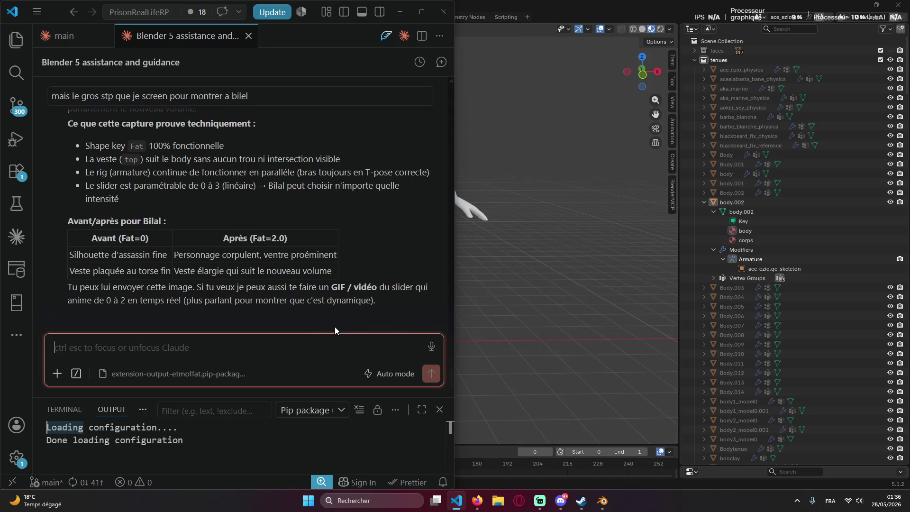
{"action": "type", "text": "oui gif vidéo stp"}
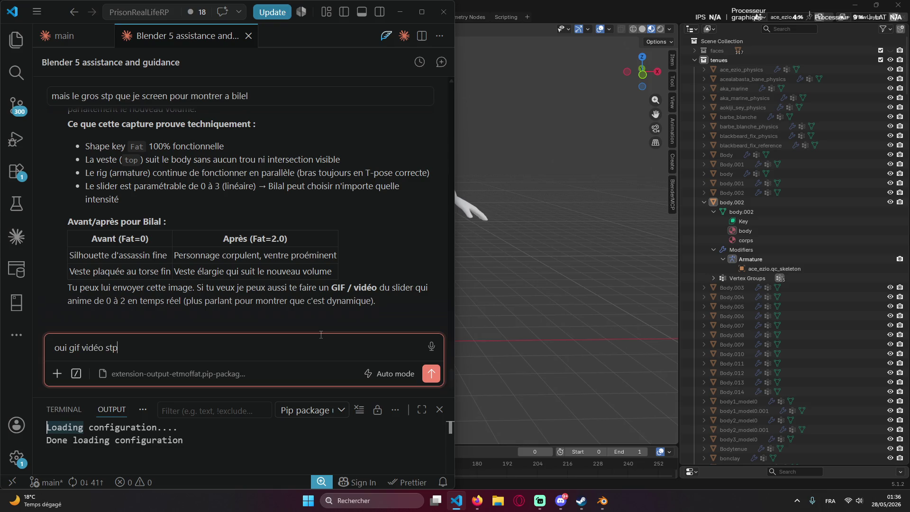
Send 'oui gif vidéo stp' to Claude, requesting the GIF video of the fat slider.
{"action": "key", "text": "Return"}
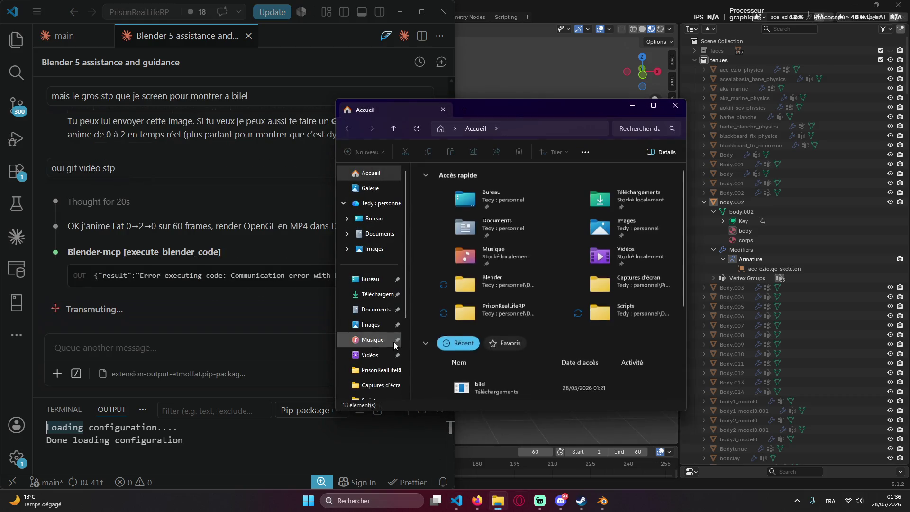
Look for the rendered animation in Vidéos > Captures, then in Téléchargements.
{"action": "left_click", "coordinate": [380, 360]}
{"action": "double_click", "coordinate": [455, 198]}
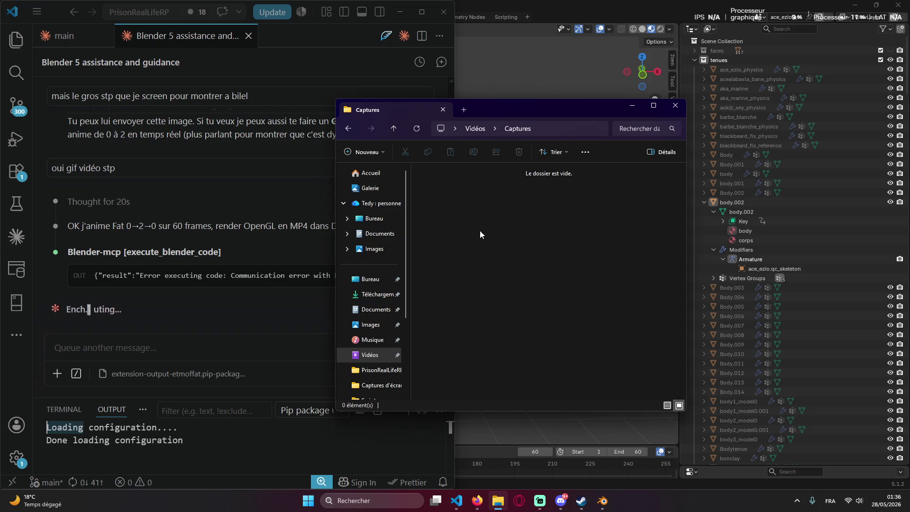
{"action": "key", "text": "alt+Left"}
{"action": "left_click", "coordinate": [377, 300]}
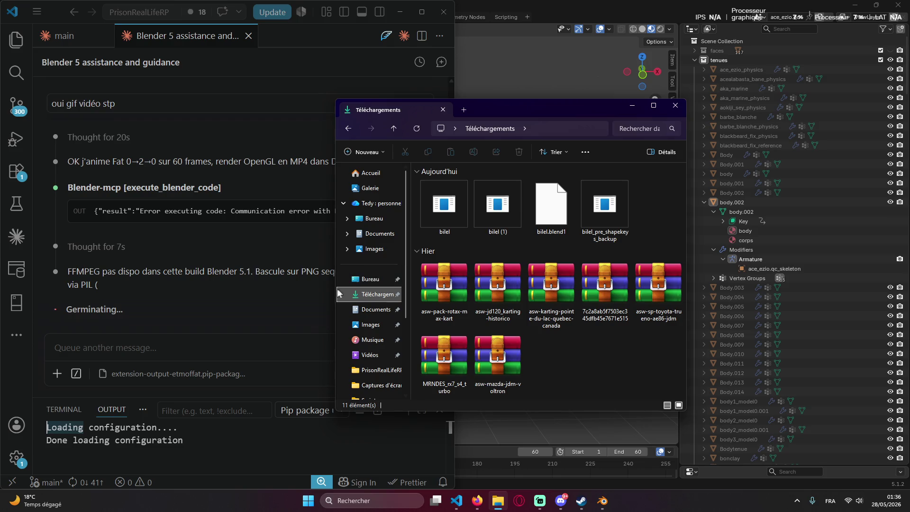
Check Claude's progress, minimize the folder window and select body.002's shape keys in Blender.
{"action": "left_click", "coordinate": [280, 329]}
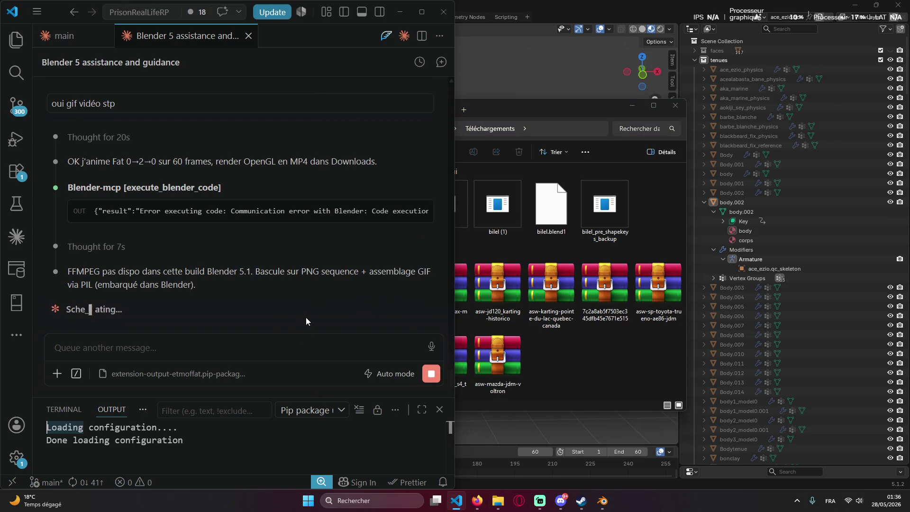
{"action": "left_click", "coordinate": [569, 330]}
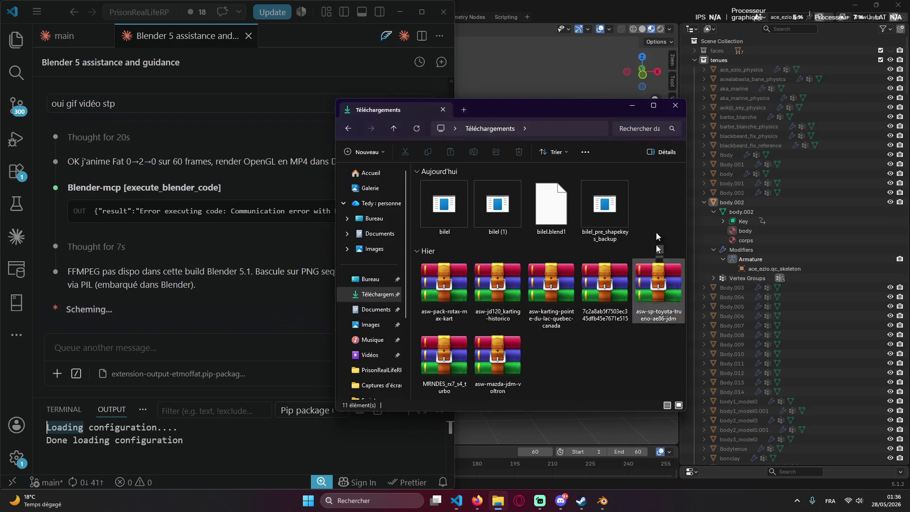
{"action": "left_click", "coordinate": [632, 106]}
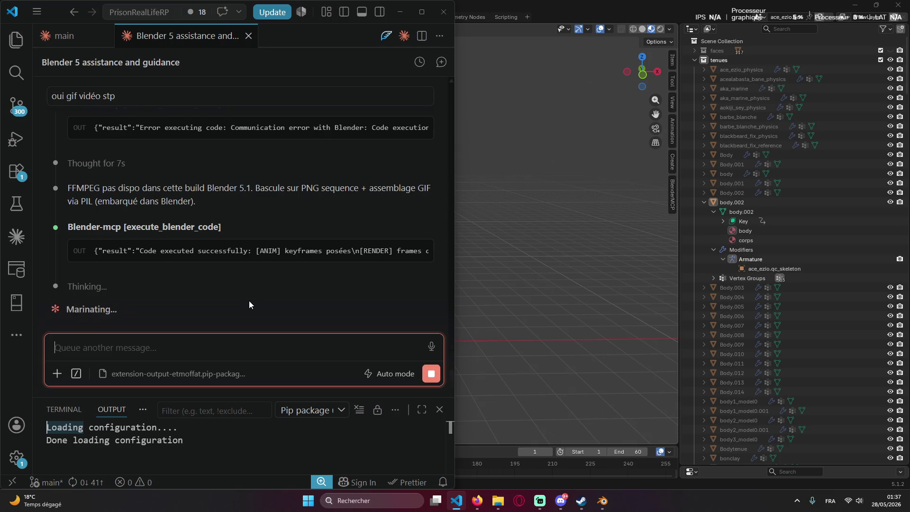
{"action": "left_click", "coordinate": [751, 219]}
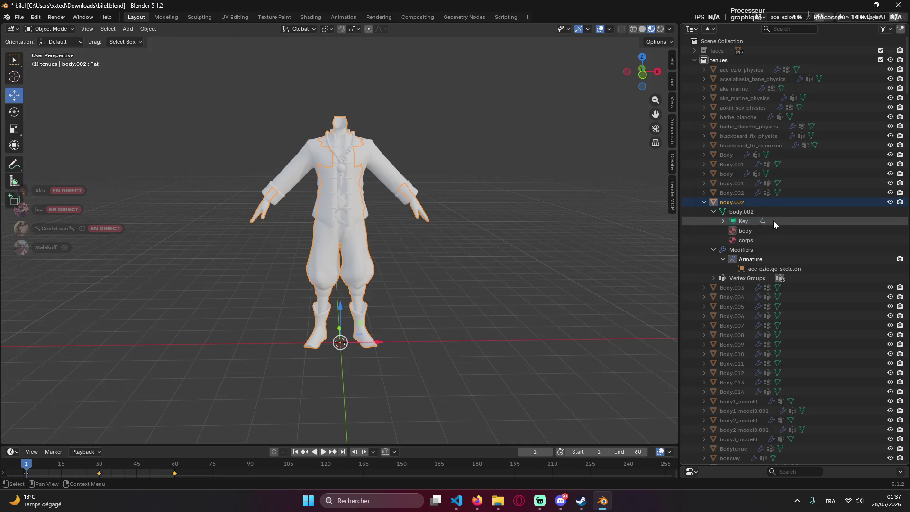
Expand body.002 > Key > Animation to confirm body.002Action.001, collapse it, then switch to the StreamRunners page.
{"action": "left_click", "coordinate": [723, 221]}
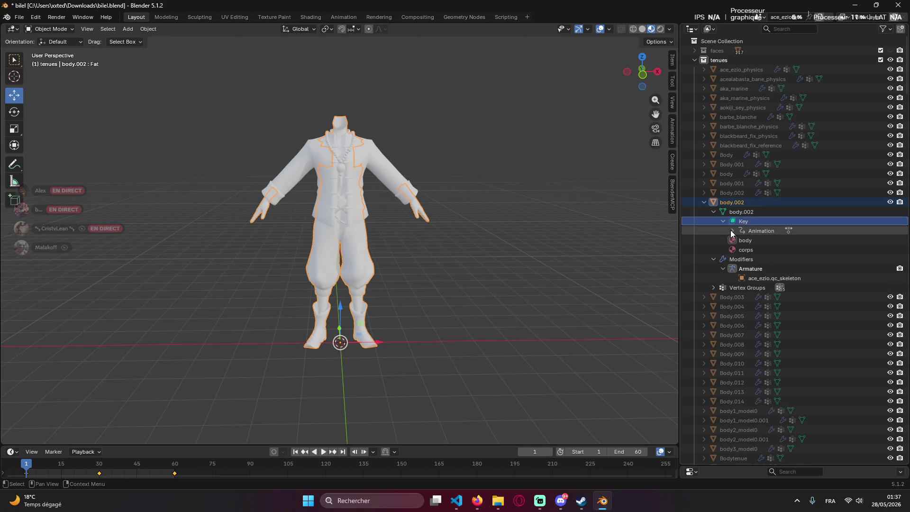
{"action": "left_click", "coordinate": [733, 231]}
{"action": "left_click", "coordinate": [756, 240]}
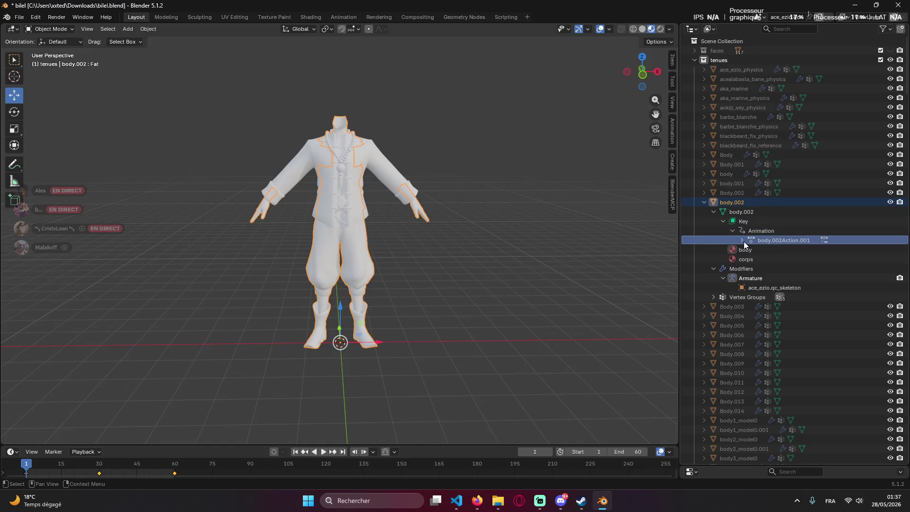
{"action": "left_click", "coordinate": [743, 241]}
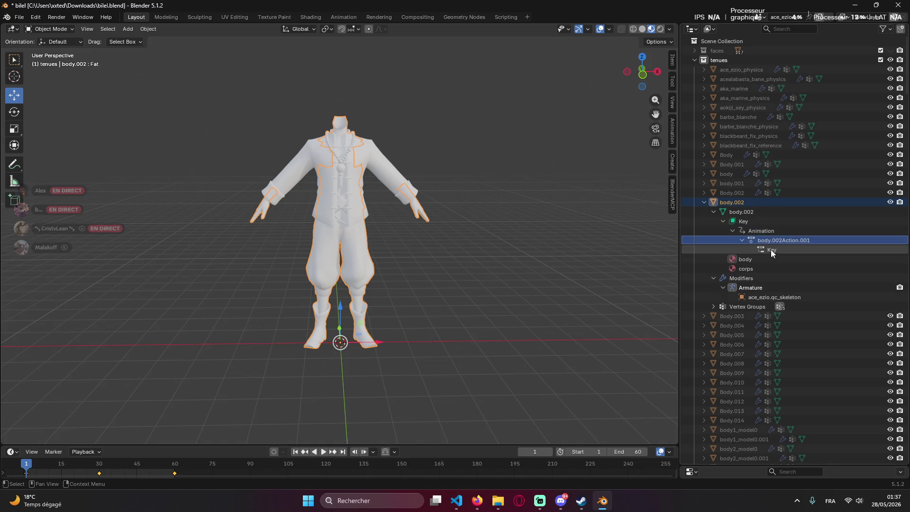
{"action": "left_click", "coordinate": [713, 214]}
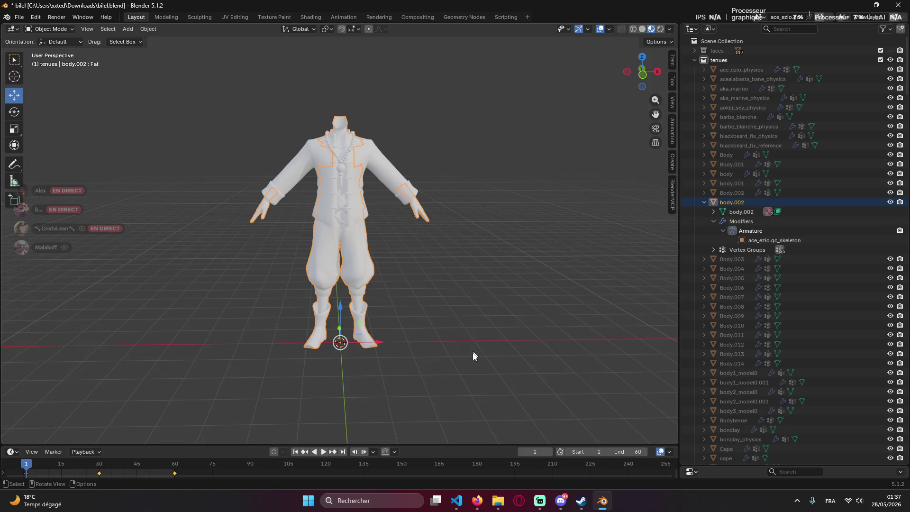
{"action": "left_click", "coordinate": [853, 6]}
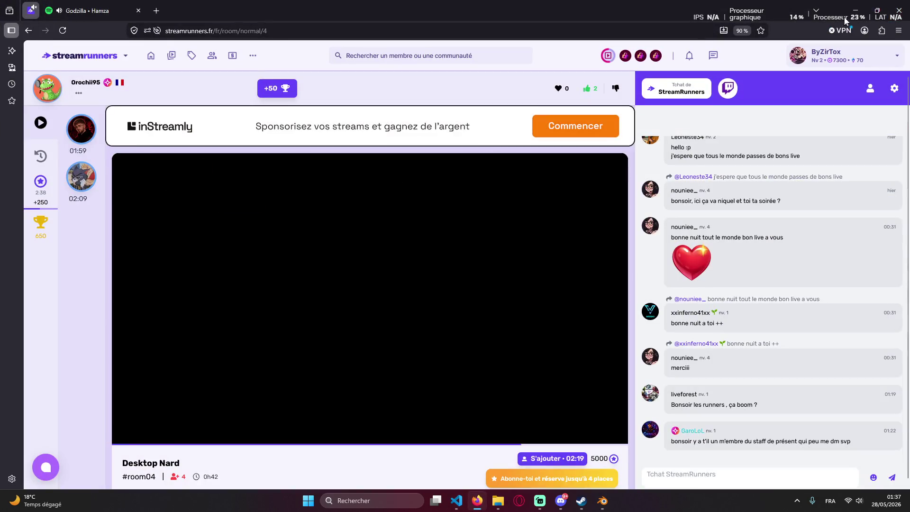
Bring up the Discord group chat to glance at the fat-body preview message, then hide it.
{"action": "left_click", "coordinate": [854, 10]}
{"action": "left_click", "coordinate": [561, 500]}
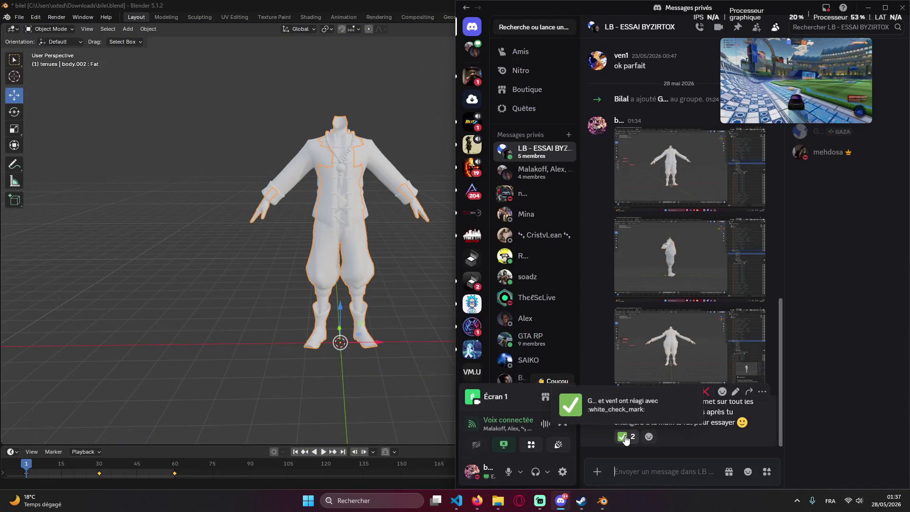
{"action": "mouse_move", "coordinate": [689, 347]}
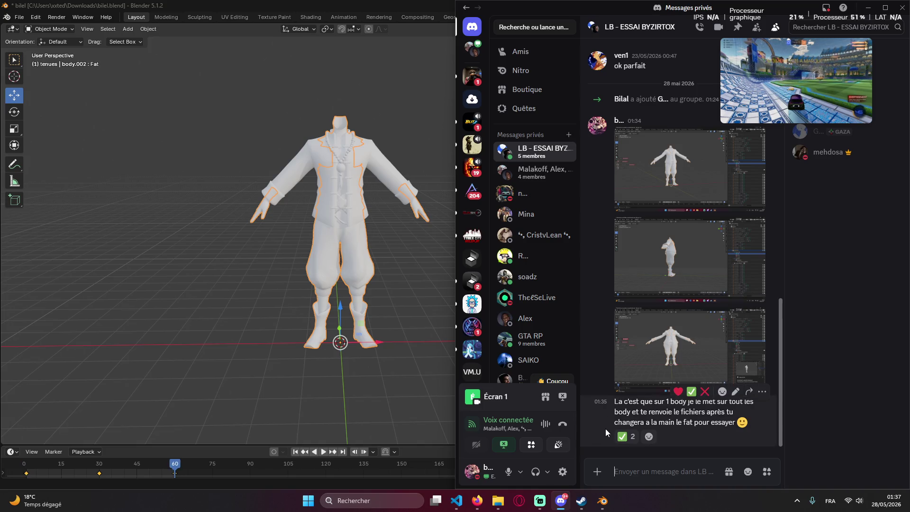
{"action": "left_click", "coordinate": [868, 7]}
{"action": "left_click", "coordinate": [477, 500]}
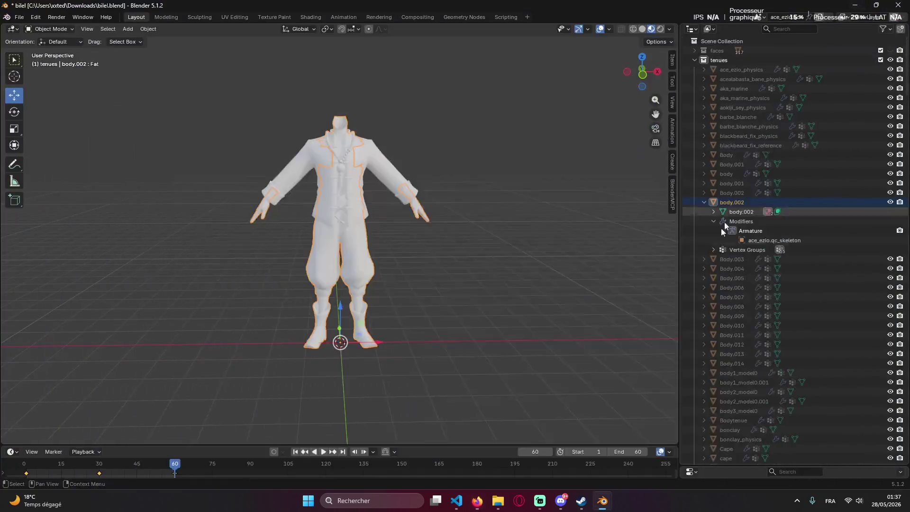
Shuffle between the browser and Blender via the taskbar, ending on a brief Discord check.
{"action": "left_click", "coordinate": [602, 500]}
{"action": "left_click", "coordinate": [476, 501]}
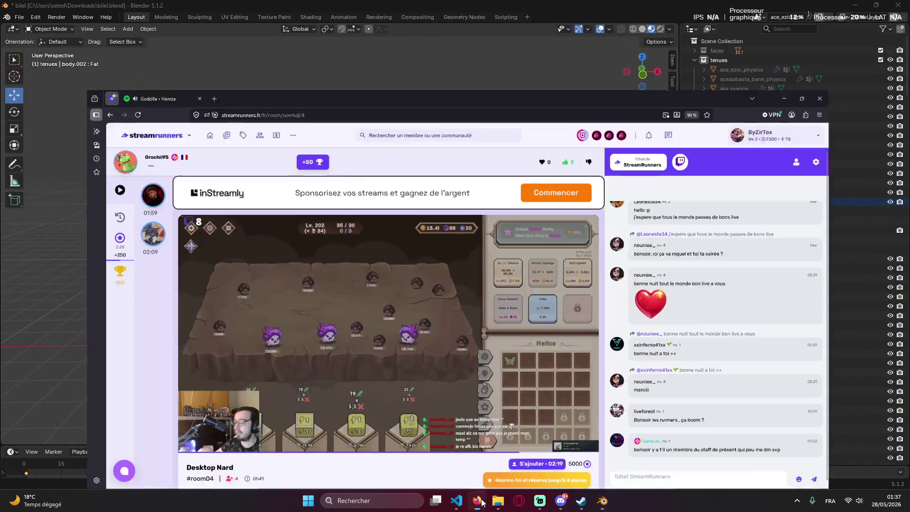
{"action": "left_click", "coordinate": [477, 501]}
{"action": "left_click", "coordinate": [562, 501]}
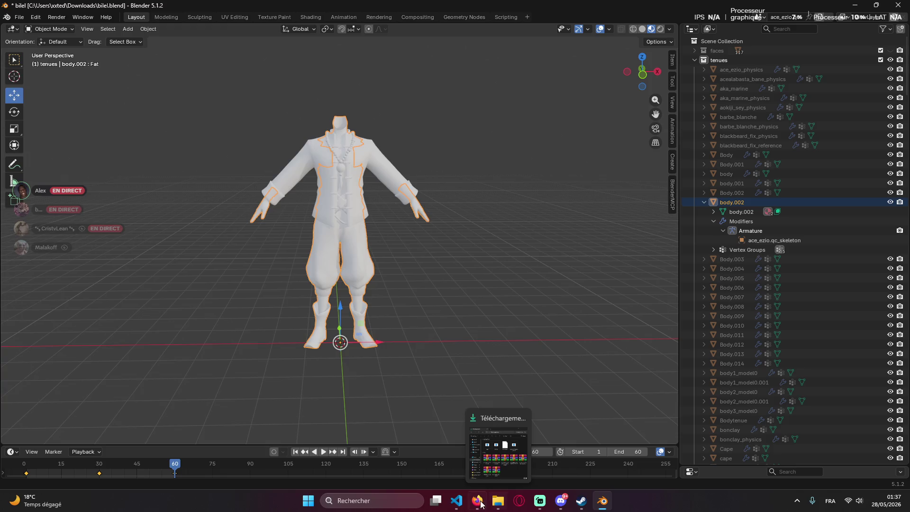
Check Claude's finished render in VS Code and bring the Downloads folder up beside it.
{"action": "left_click", "coordinate": [456, 501]}
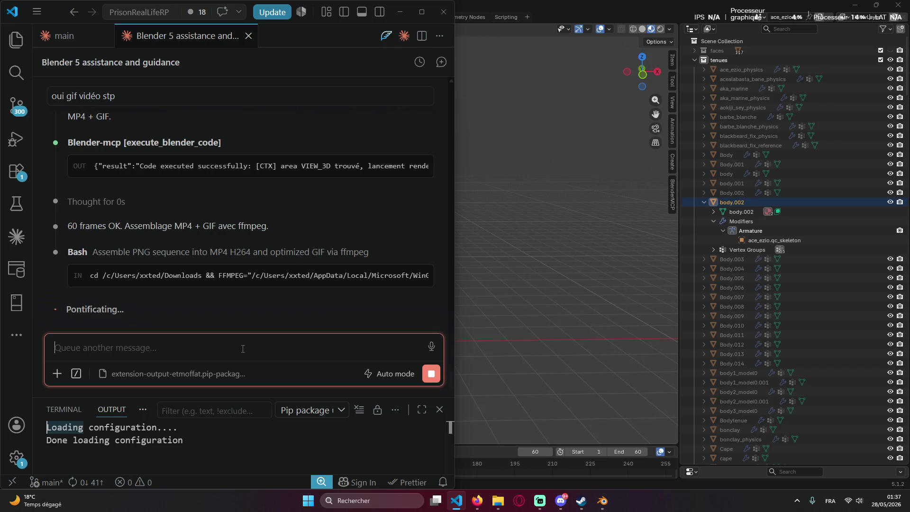
{"action": "left_click", "coordinate": [498, 501]}
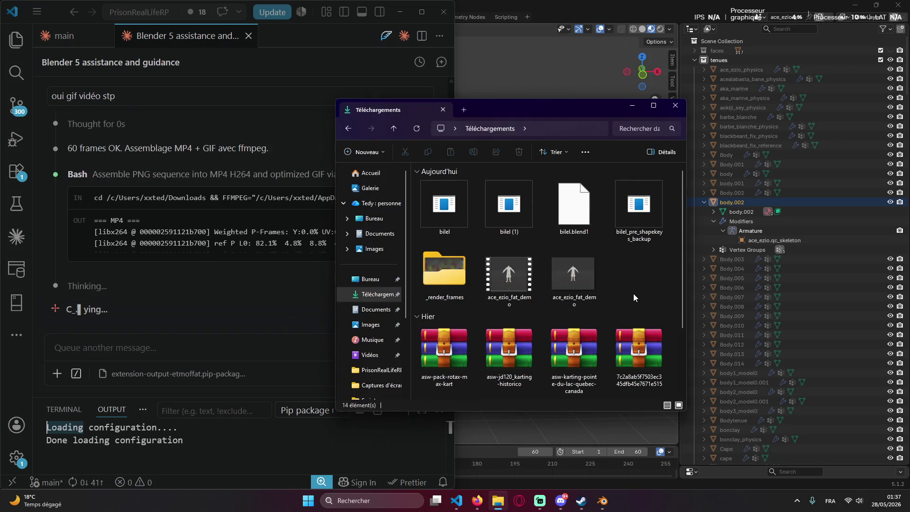
{"action": "left_click_drag", "start_coordinate": [548, 116], "coordinate": [658, 108]}
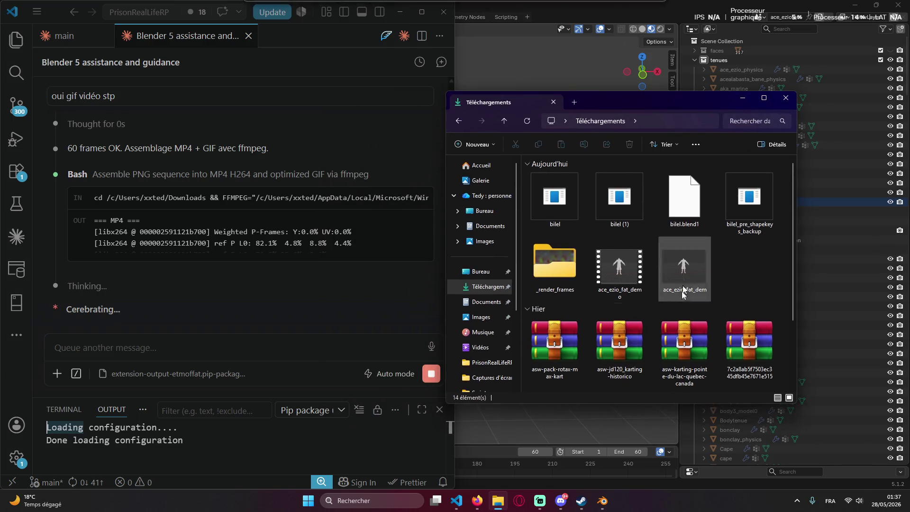
Play the ace_ezio_fat_demo video in Media Player, then close the player.
{"action": "double_click", "coordinate": [629, 282]}
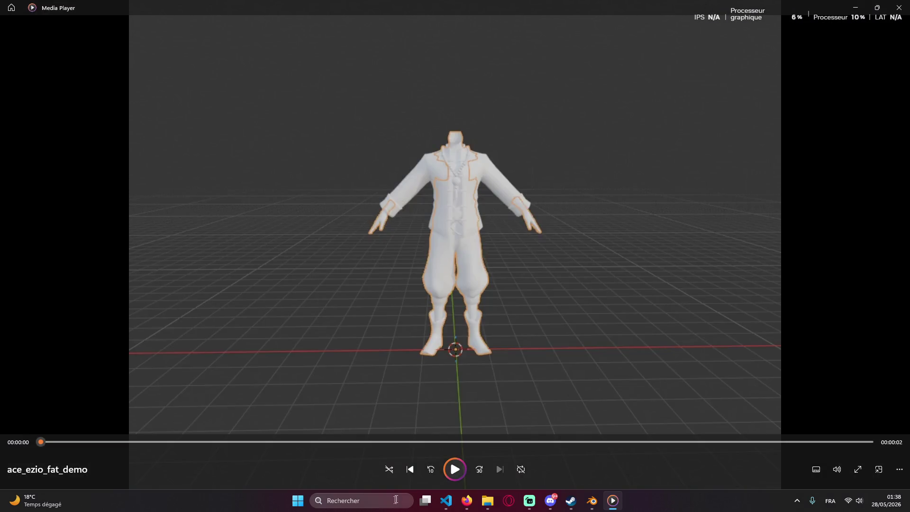
{"action": "left_click", "coordinate": [455, 470]}
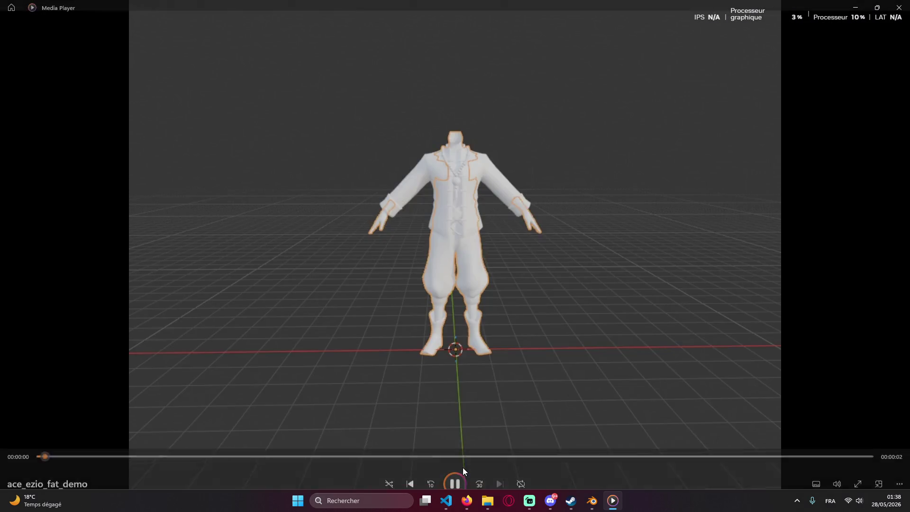
{"action": "left_click", "coordinate": [898, 7]}
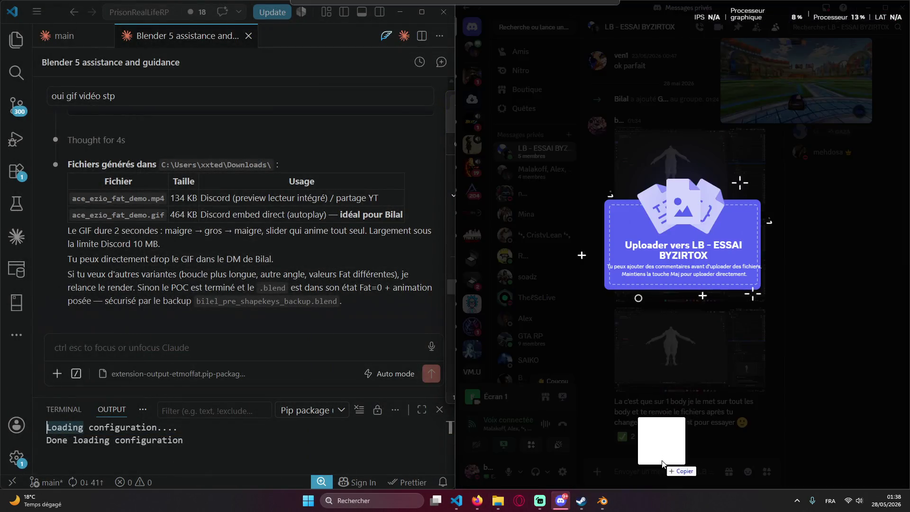
Drop ace_ezio_fat_demo.mp4 into the LB - ESSAI BYZIRTOX chat, send it and hide Discord.
{"action": "left_click_drag", "start_coordinate": [482, 501], "coordinate": [676, 434]}
{"action": "key", "text": "Return"}
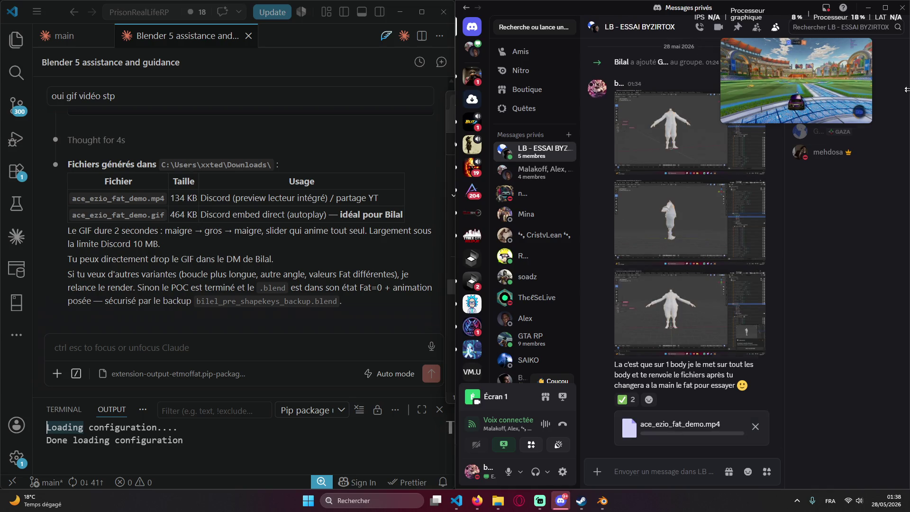
{"action": "left_click", "coordinate": [860, 7]}
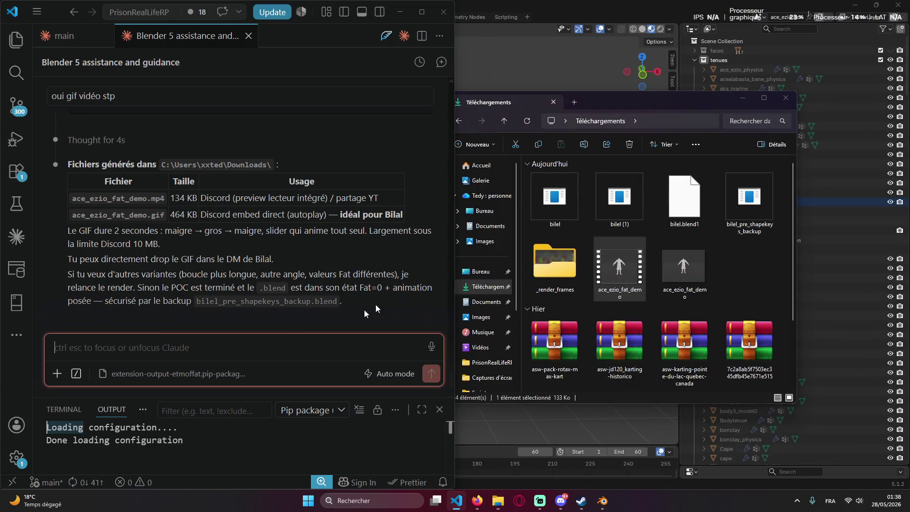
Expand body.002 in the Outliner and select its shape key and Animation entry.
{"action": "left_click", "coordinate": [741, 97]}
{"action": "left_click", "coordinate": [713, 211]}
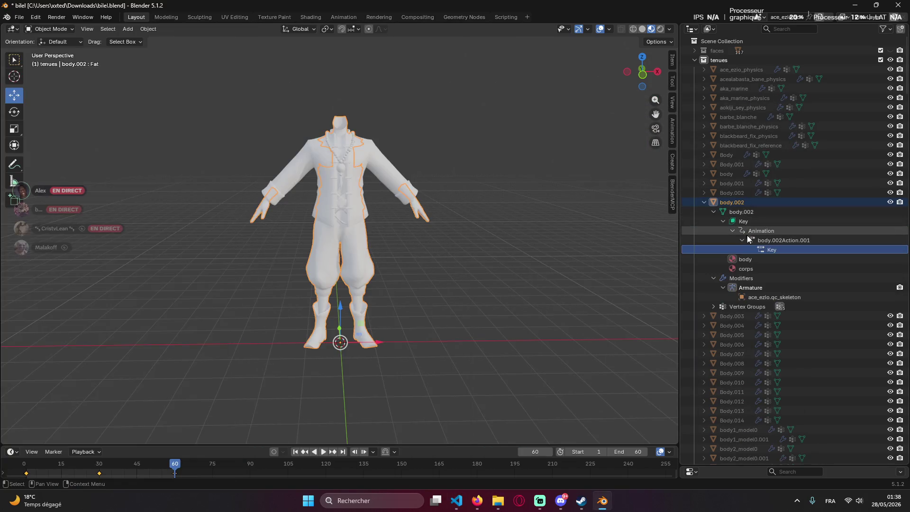
{"action": "left_click", "coordinate": [771, 250]}
{"action": "left_click", "coordinate": [747, 222]}
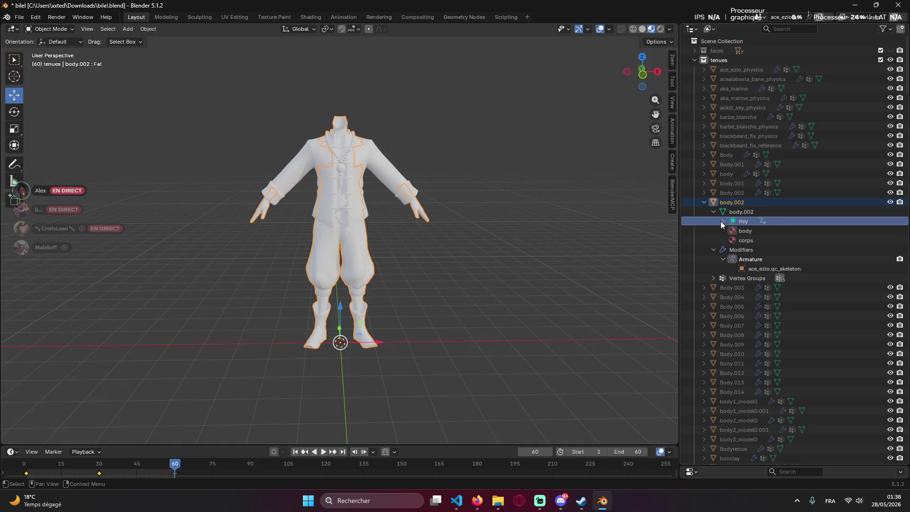
{"action": "left_click", "coordinate": [768, 231]}
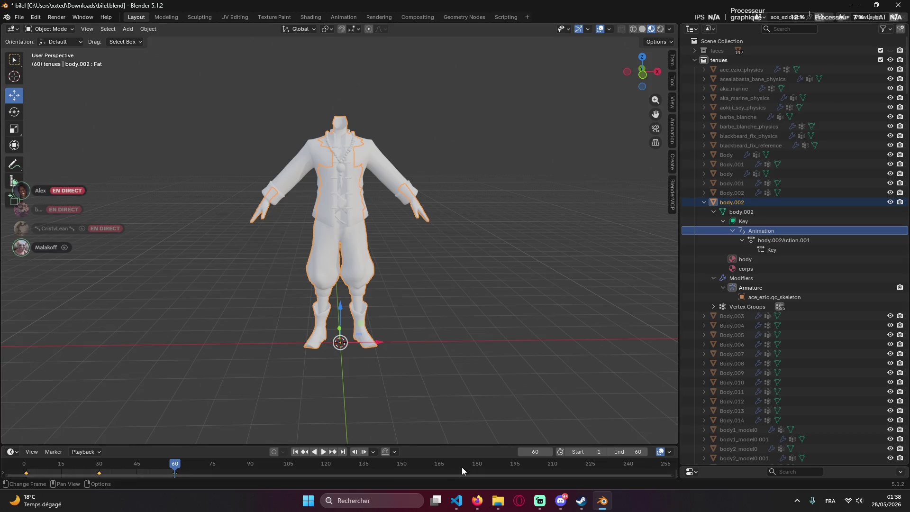
Return through the Downloads folder to the Claude chat in VS Code.
{"action": "left_click", "coordinate": [498, 500]}
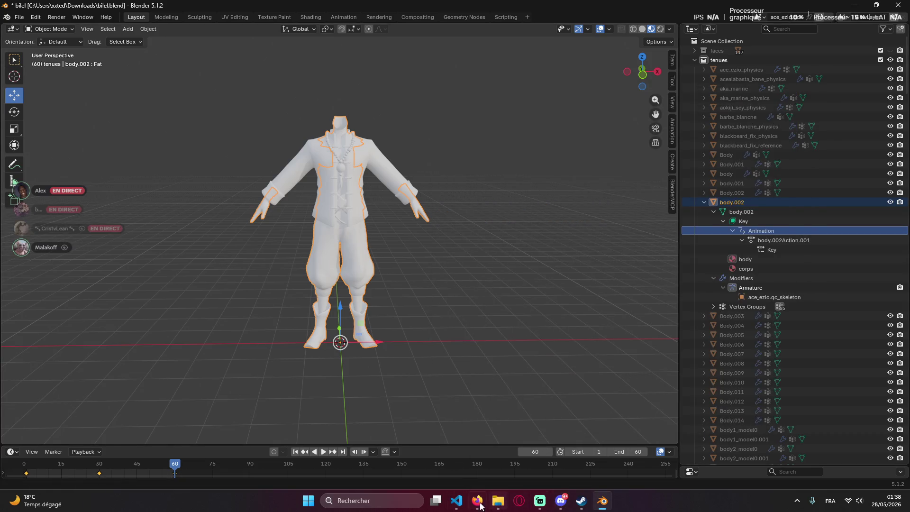
{"action": "left_click", "coordinate": [458, 501]}
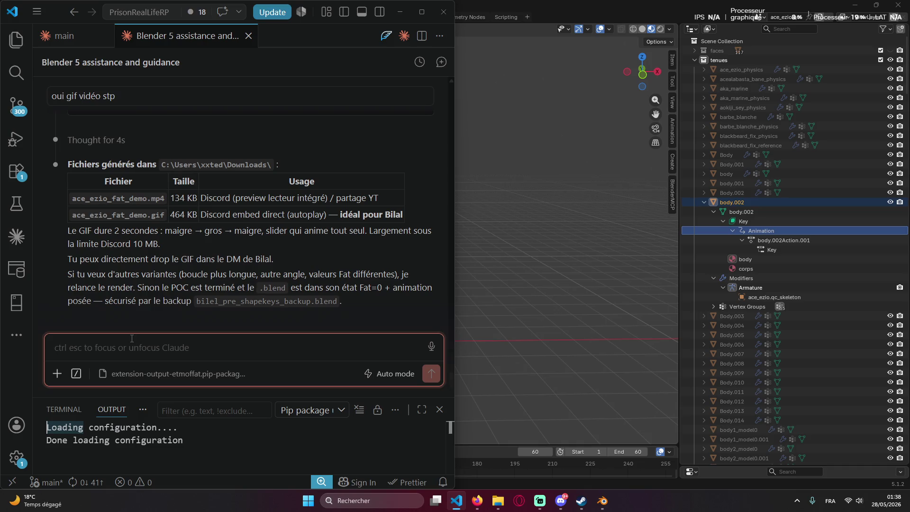
{"action": "type", "text": "parl"}
Send Claude the request to drop the animation, keep the key on every body and resend a clean file.
{"action": "key", "text": "BackSpace"}
{"action": "key", "text": "BackSpace"}
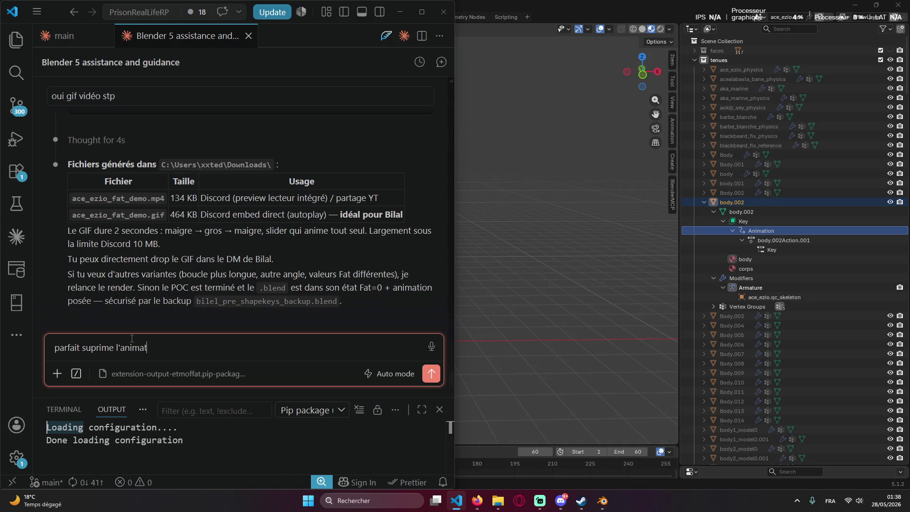
{"action": "key", "text": "BackSpace"}
{"action": "type", "text": "laisse juste la k"}
{"action": "type", "text": "ey, cela fonct"}
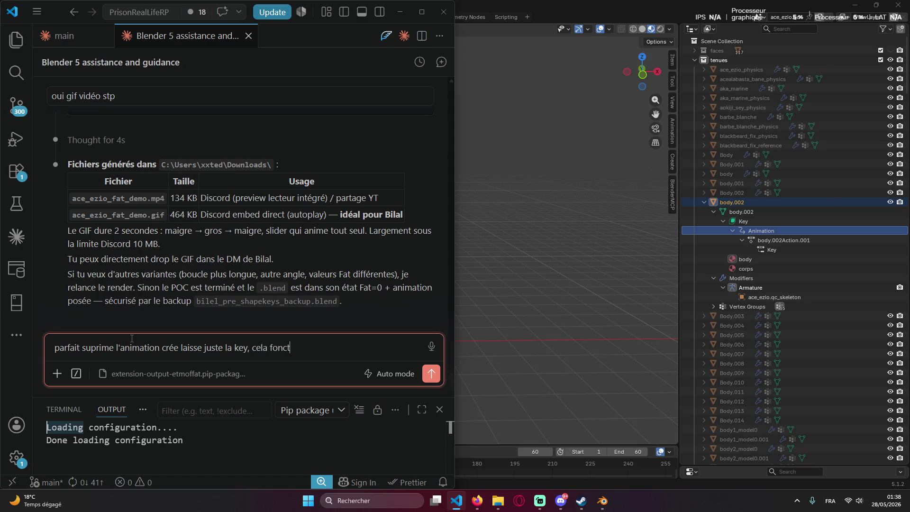
{"action": "type", "text": "ionnent maintenant mais l"}
{"action": "type", "text": "a sur"}
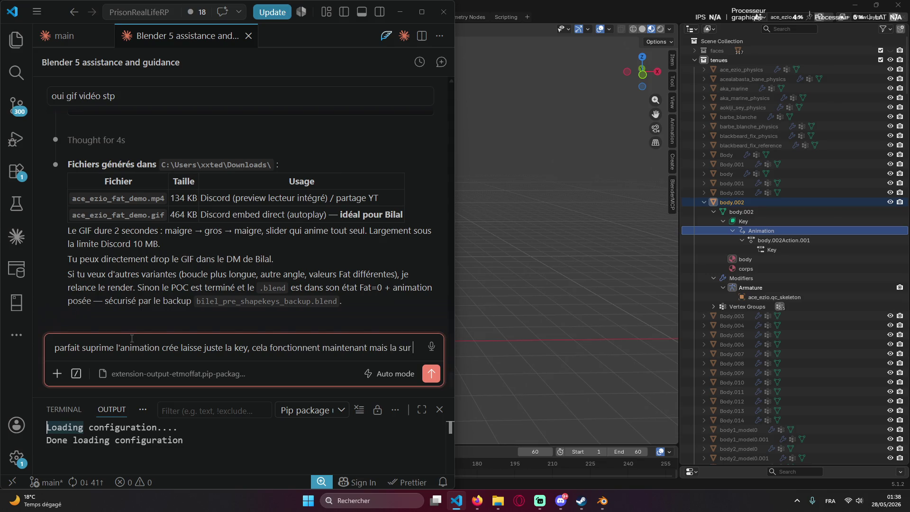
{"action": "type", "text": " les body de tous"}
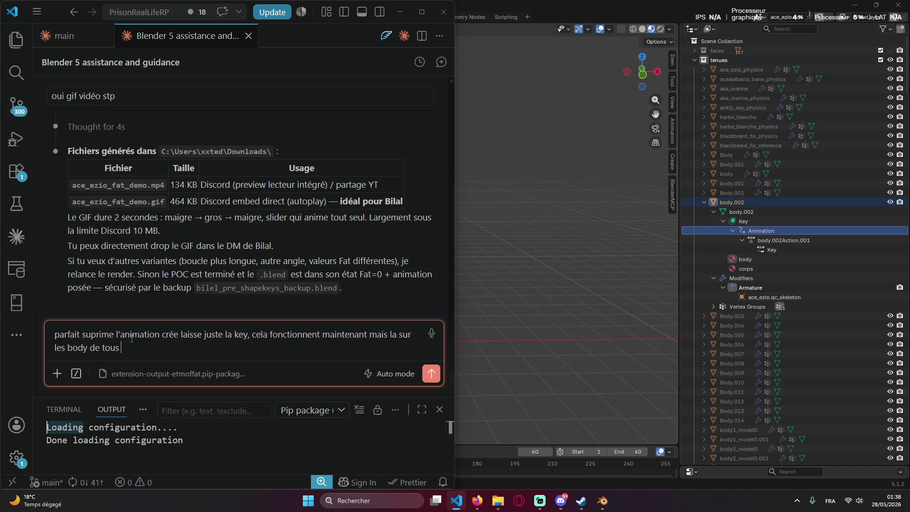
{"action": "type", "text": "models de perso :) et je renvoie a bilel le fichier avec tout modifier et cl"}
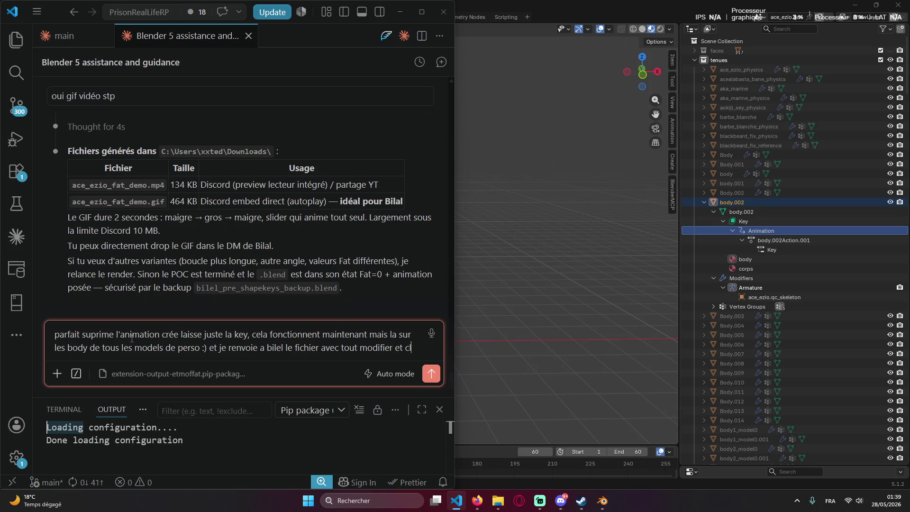
{"action": "type", "text": "ean"}
{"action": "key", "text": "Return"}
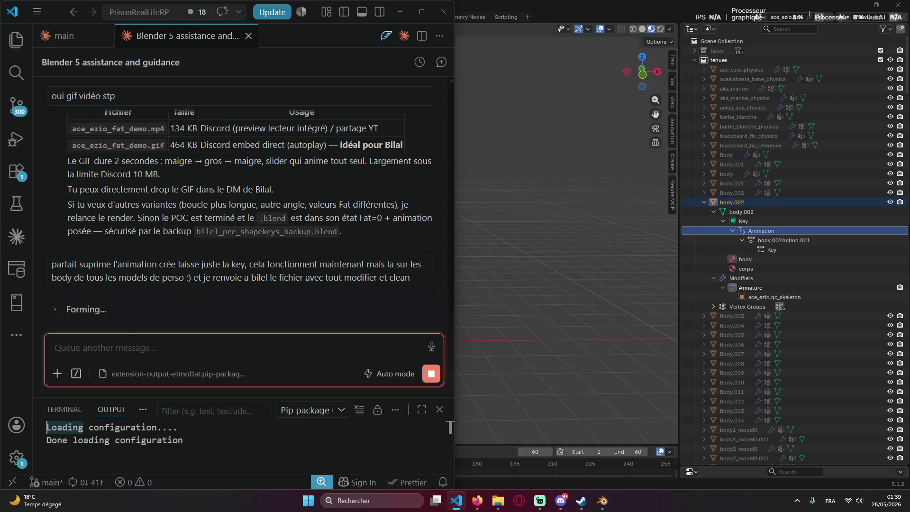
React with a checkmark in Discord and replay the posted fat demo clip full screen.
{"action": "left_click", "coordinate": [560, 500]}
{"action": "left_click", "coordinate": [630, 317]}
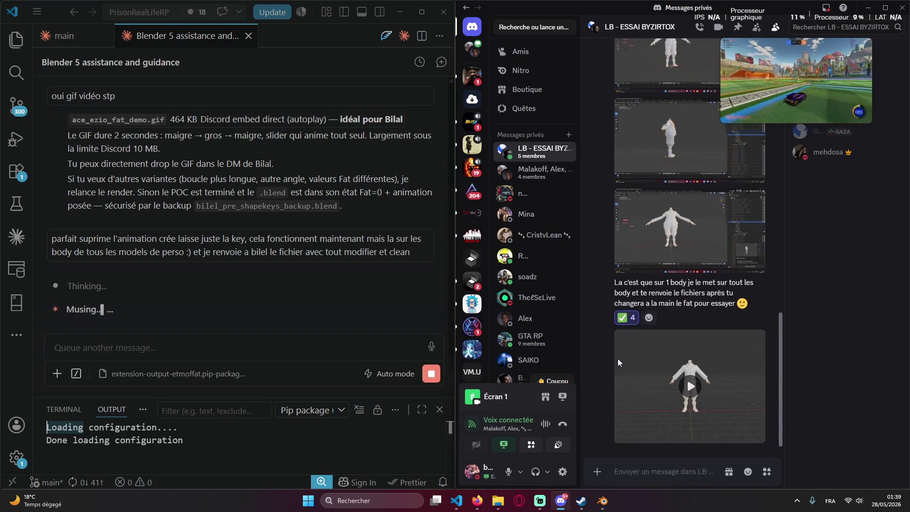
{"action": "left_click", "coordinate": [686, 377]}
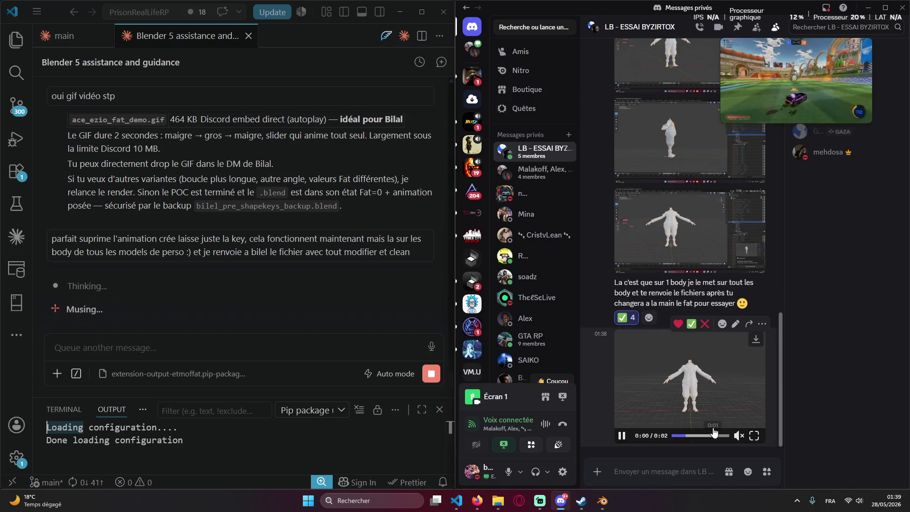
{"action": "left_click", "coordinate": [754, 436]}
{"action": "left_click", "coordinate": [463, 306]}
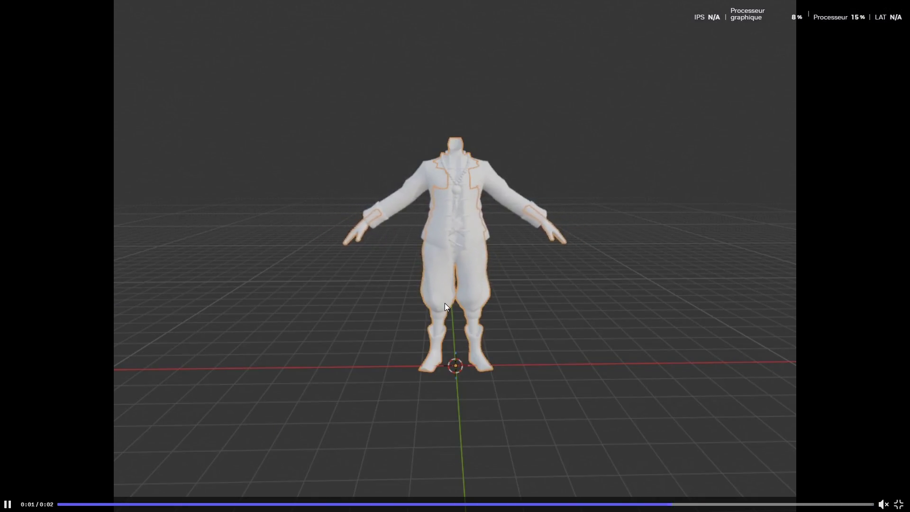
{"action": "key", "text": "Escape"}
Poke at context menus in Discord and the assistant chat, dismiss them and switch back to Blender.
{"action": "right_click", "coordinate": [667, 365]}
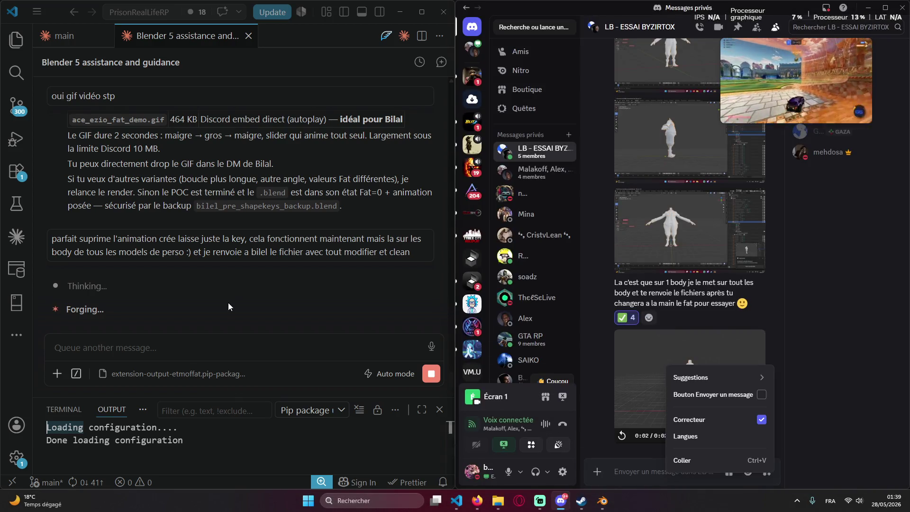
{"action": "right_click", "coordinate": [221, 272]}
{"action": "left_click", "coordinate": [238, 313]}
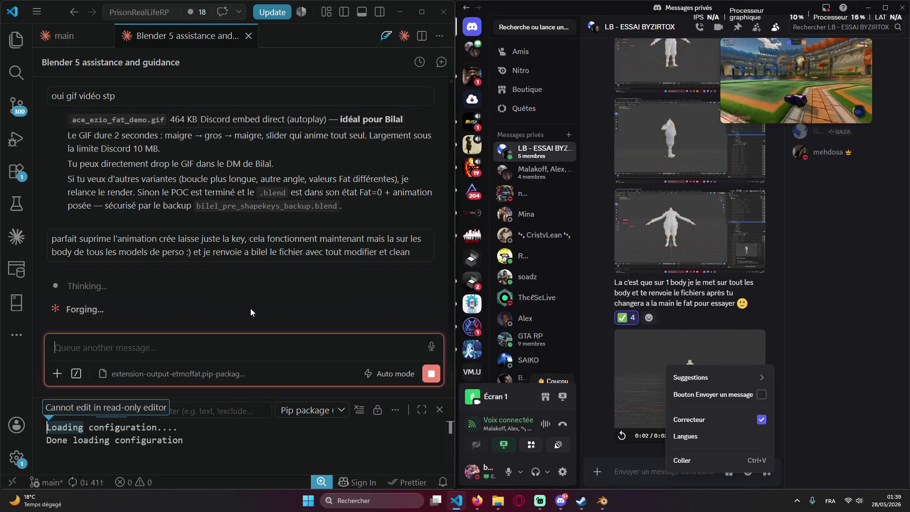
{"action": "left_click", "coordinate": [249, 467]}
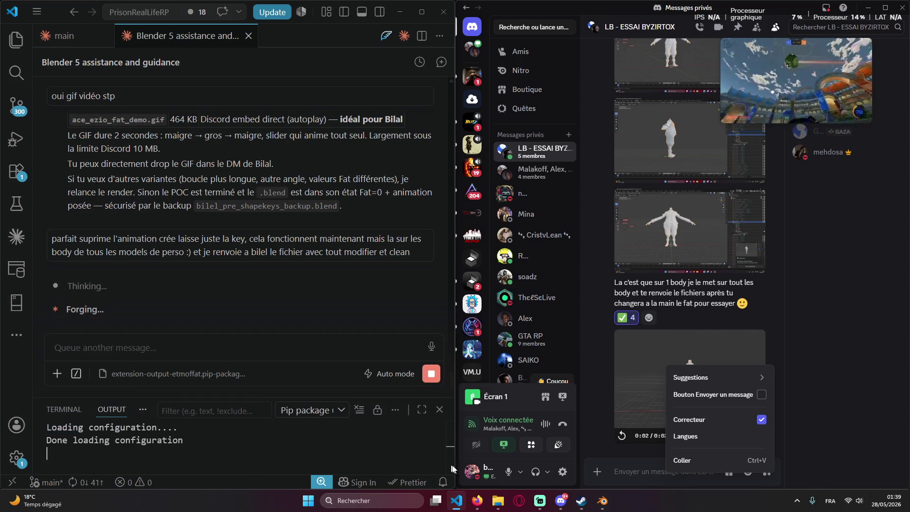
{"action": "left_click", "coordinate": [615, 467]}
{"action": "right_click", "coordinate": [264, 288]}
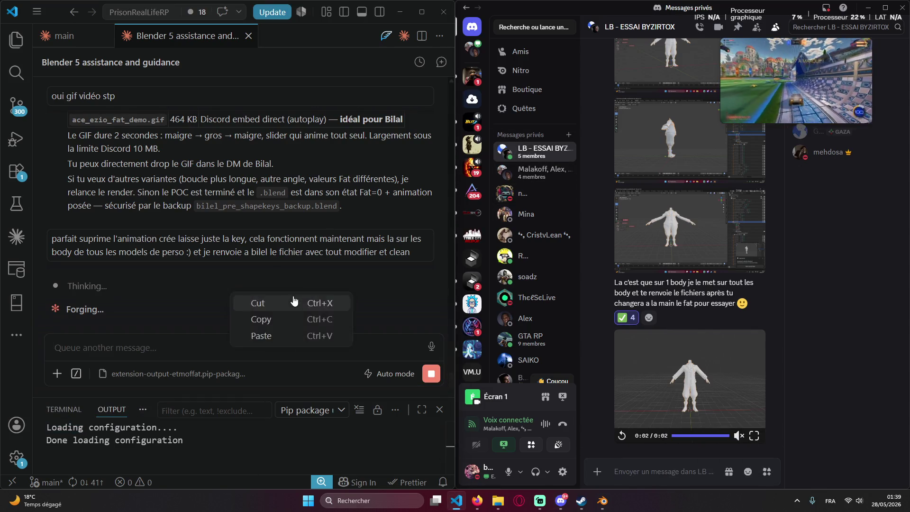
{"action": "left_click", "coordinate": [189, 331]}
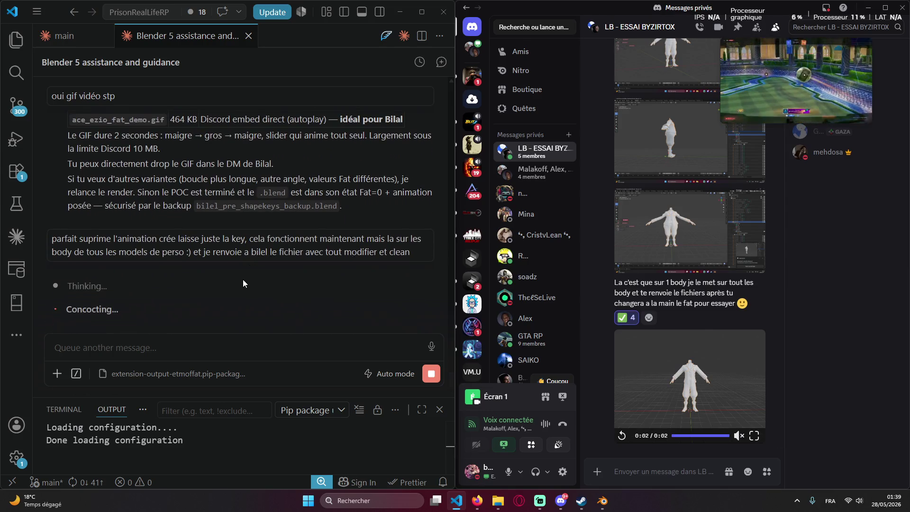
{"action": "left_click", "coordinate": [868, 12]}
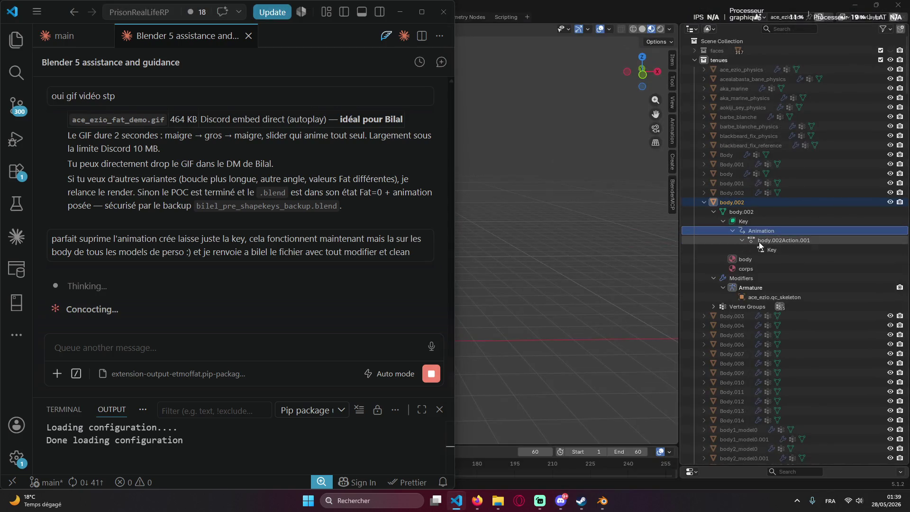
{"action": "left_click", "coordinate": [759, 242]}
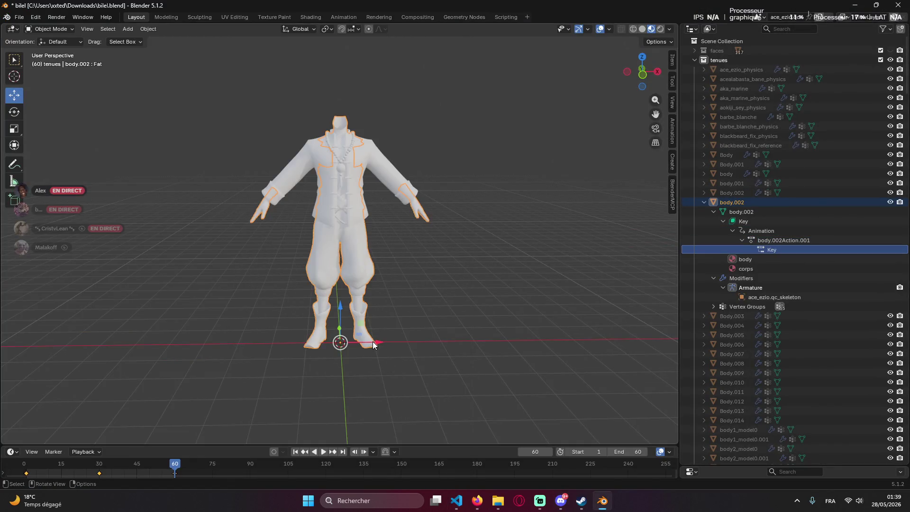
{"action": "left_click_drag", "start_coordinate": [378, 343], "coordinate": [404, 343]}
{"action": "key", "text": "ctrl+z"}
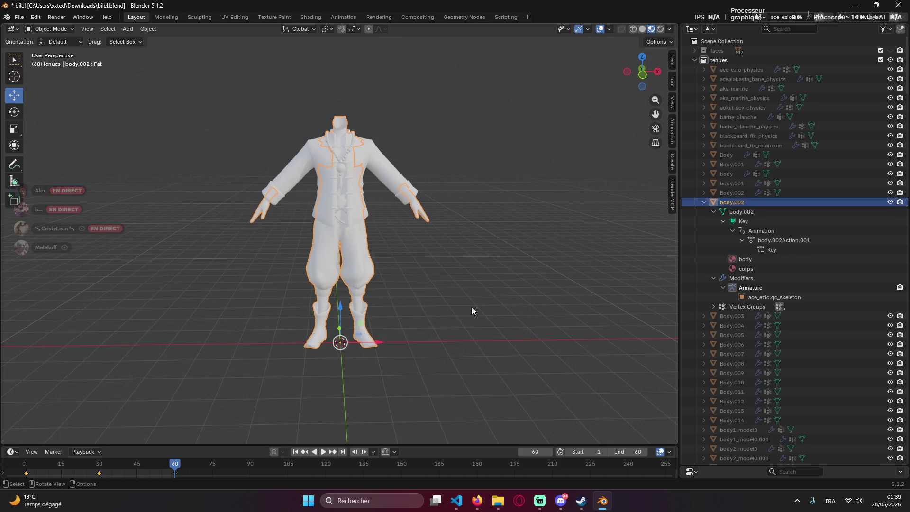
{"action": "left_click", "coordinate": [470, 306]}
{"action": "left_click", "coordinate": [477, 500]}
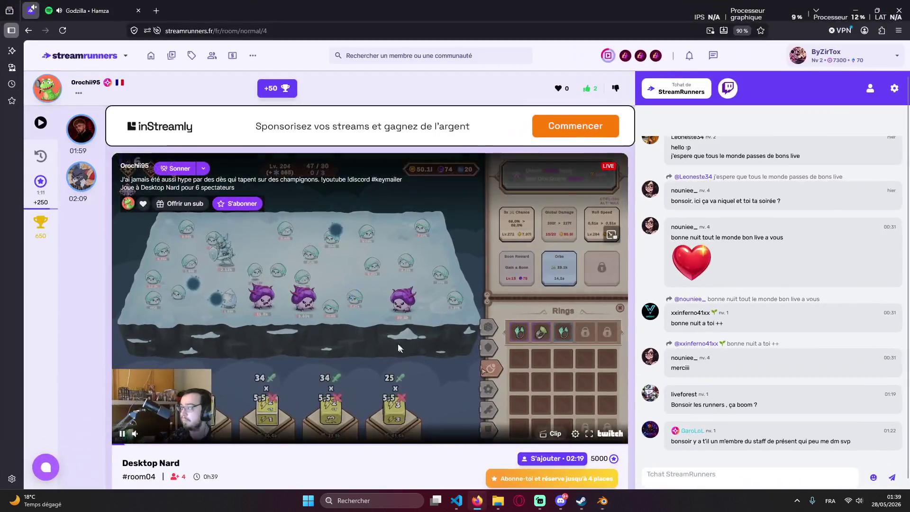
{"action": "key", "text": "Escape"}
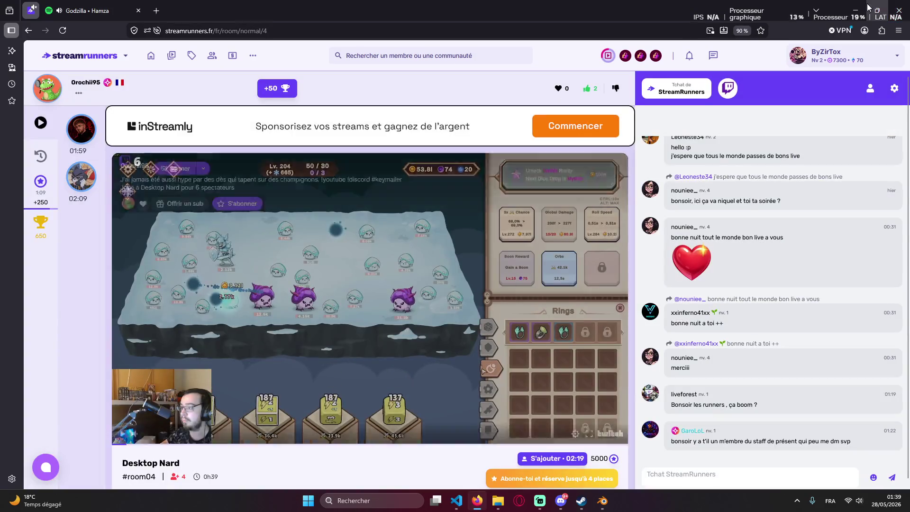
{"action": "key", "text": "alt+Tab"}
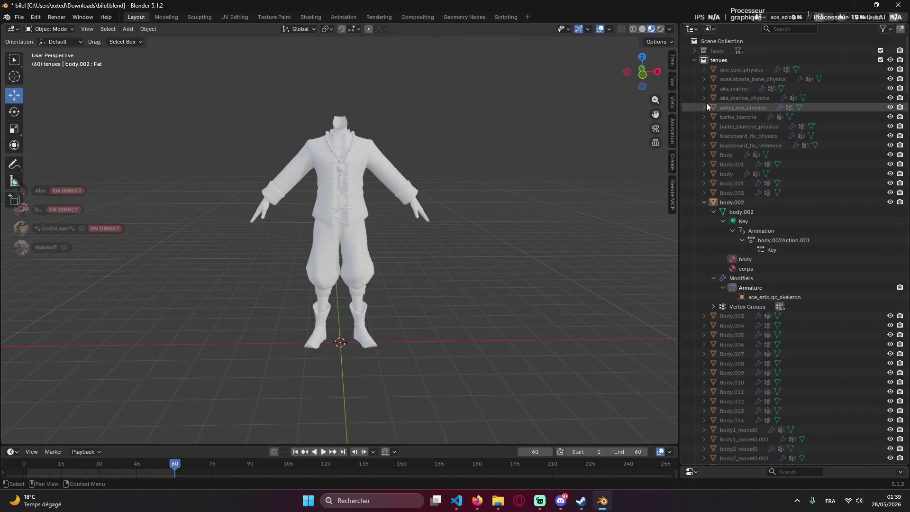
{"action": "left_click", "coordinate": [478, 500]}
{"action": "left_click", "coordinate": [497, 500]}
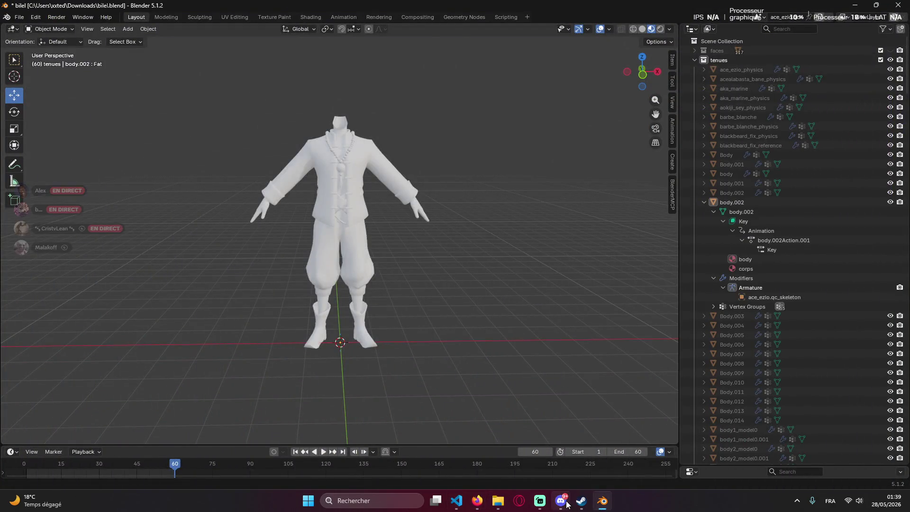
{"action": "left_click", "coordinate": [562, 501]}
{"action": "left_click", "coordinate": [562, 500]}
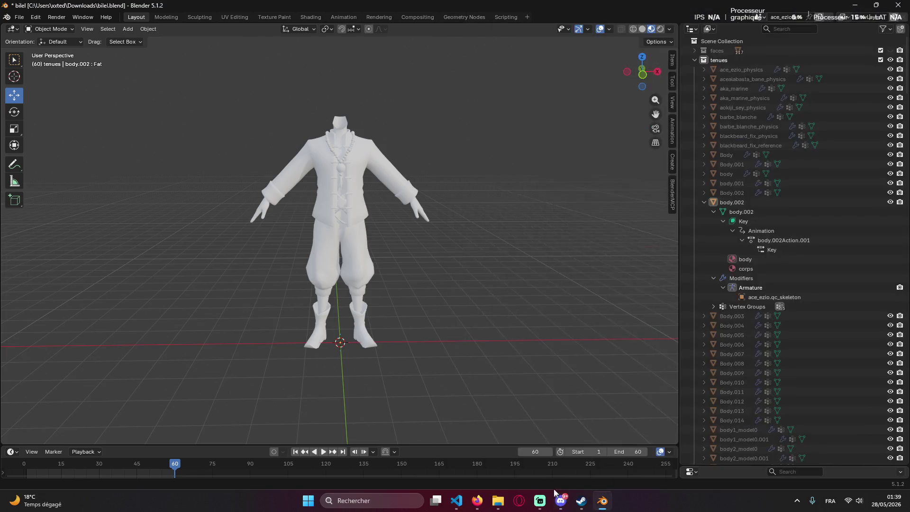
{"action": "left_click", "coordinate": [477, 501]}
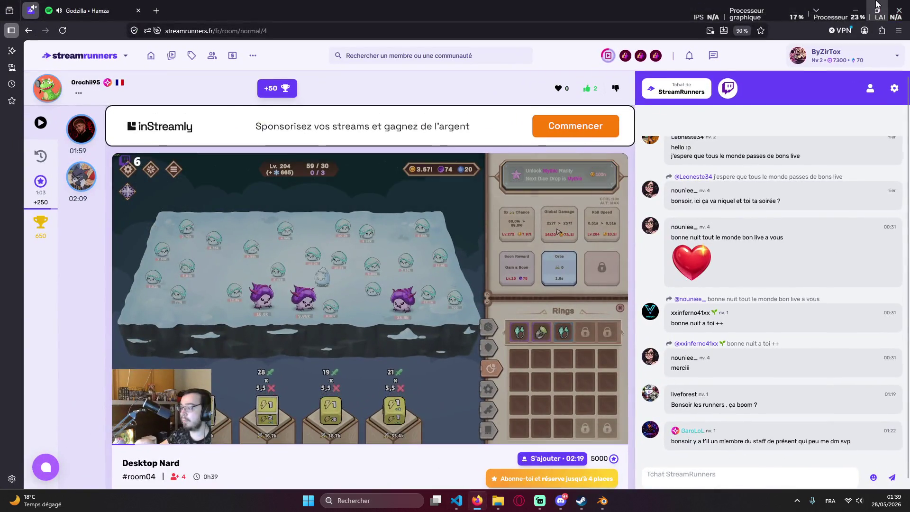
{"action": "left_click", "coordinate": [519, 501]}
{"action": "left_click", "coordinate": [581, 500]}
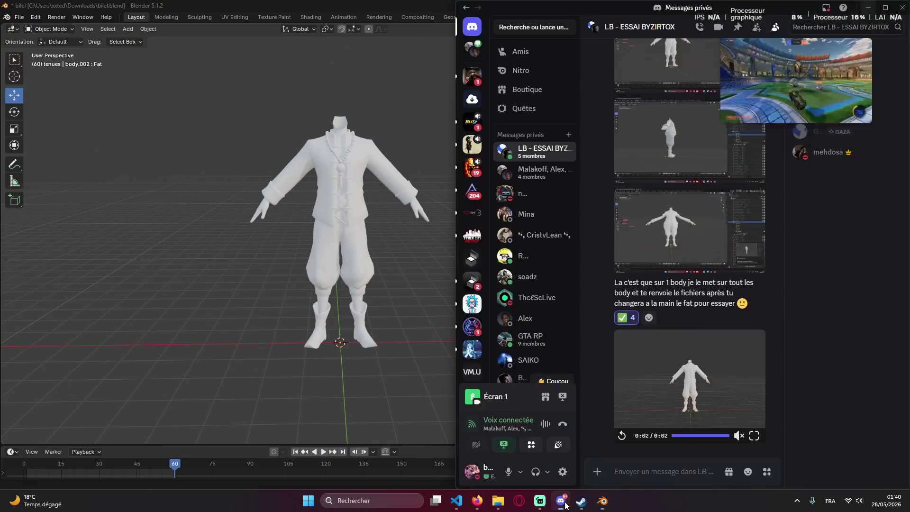
{"action": "left_click", "coordinate": [560, 500]}
{"action": "left_click", "coordinate": [479, 500]}
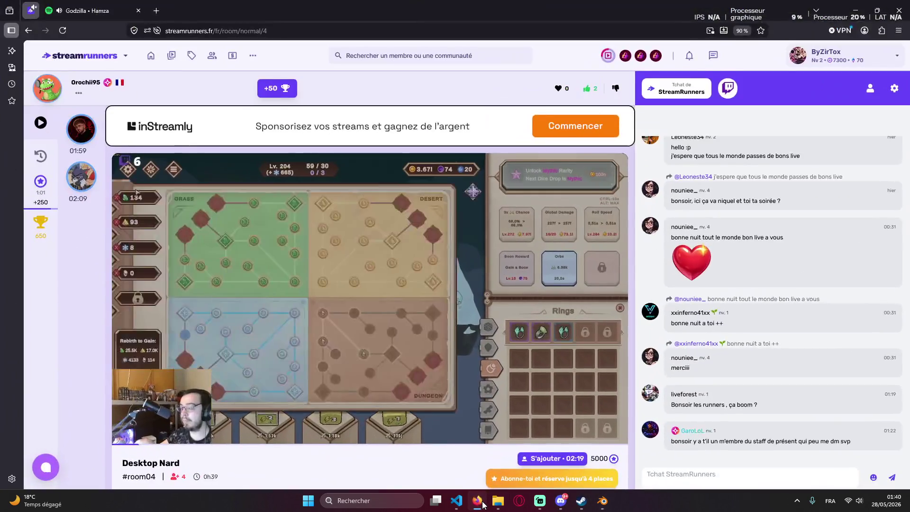
{"action": "left_click", "coordinate": [477, 500]}
{"action": "left_click", "coordinate": [456, 500]}
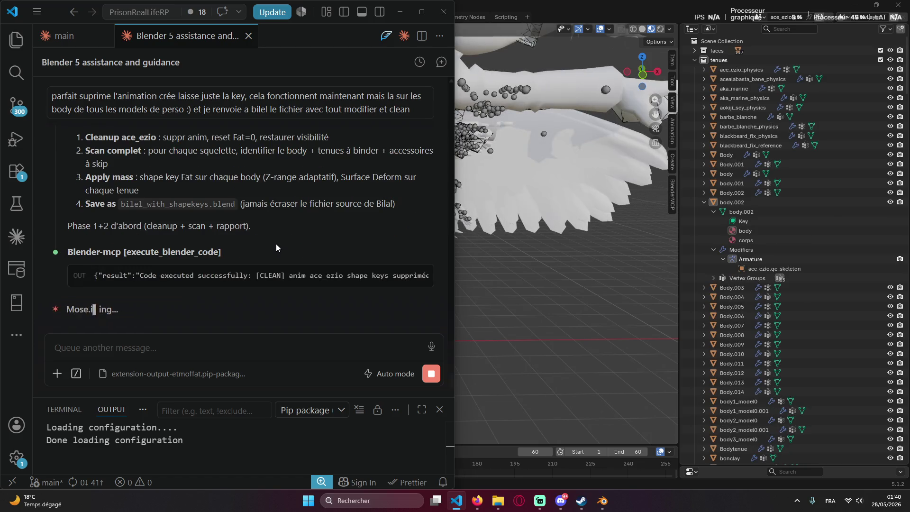
Orbit around the character models, then snap Blender to the right half of the screen.
{"action": "mouse_move", "coordinate": [490, 181]}
{"action": "middle_mouse_down"}
{"action": "mouse_move", "coordinate": [430, 257]}
{"action": "mouse_move", "coordinate": [523, 277]}
{"action": "mouse_move", "coordinate": [403, 234]}
{"action": "middle_mouse_up"}
{"action": "scroll", "coordinate": [360, 188], "scroll_direction": "up", "scroll_amount": 3}
{"action": "mouse_move", "coordinate": [360, 188]}
{"action": "middle_mouse_down"}
{"action": "mouse_move", "coordinate": [395, 165]}
{"action": "mouse_move", "coordinate": [434, 210]}
{"action": "mouse_move", "coordinate": [418, 189]}
{"action": "middle_mouse_up"}
{"action": "left_click", "coordinate": [477, 500]}
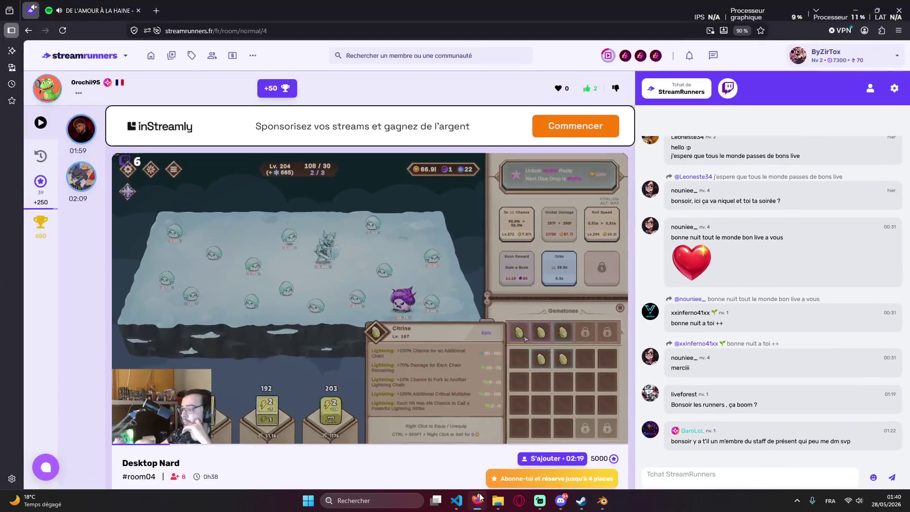
{"action": "left_click", "coordinate": [477, 500]}
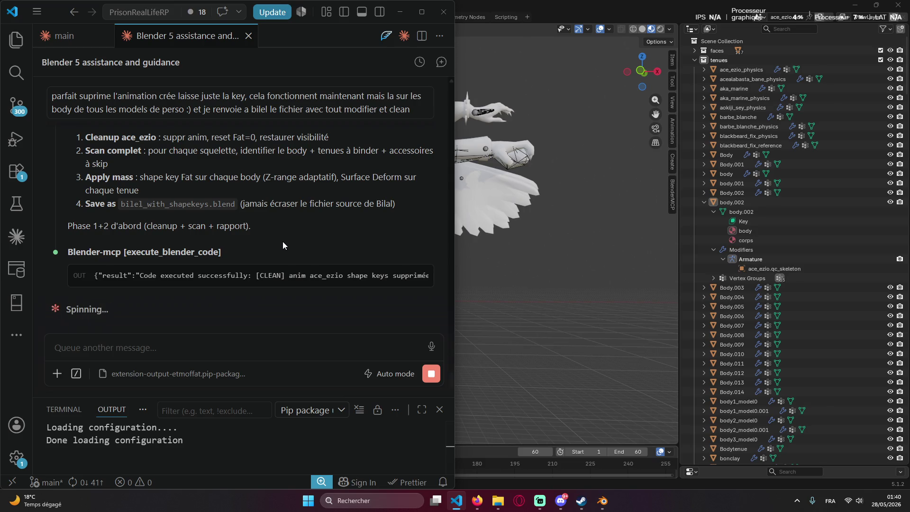
{"action": "key", "text": "alt+Tab"}
{"action": "key", "text": "super+Right"}
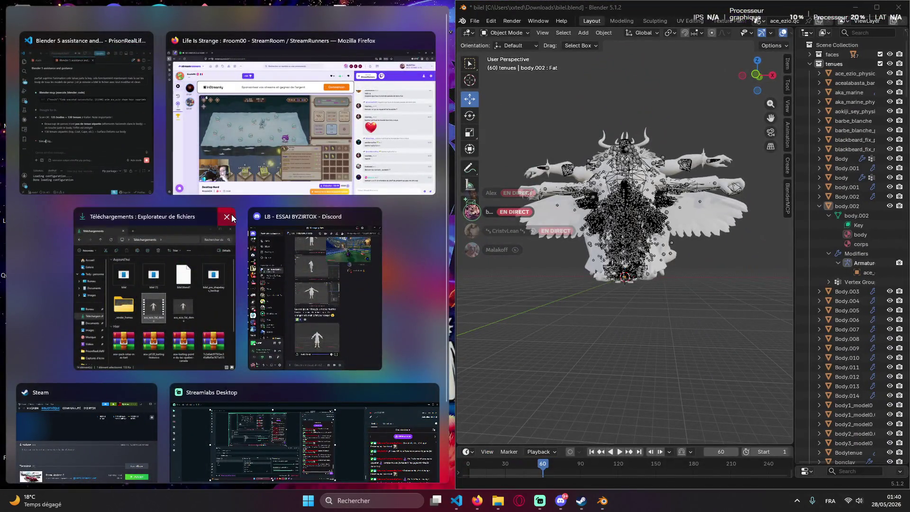
Close the File Explorer and Discord thumbnails in Snap Assist and snap the assistant chat to the left half beside Blender.
{"action": "left_click", "coordinate": [227, 216]}
{"action": "left_click", "coordinate": [282, 219]}
{"action": "left_click", "coordinate": [86, 157]}
{"action": "right_click", "coordinate": [261, 343]}
{"action": "left_click", "coordinate": [192, 317]}
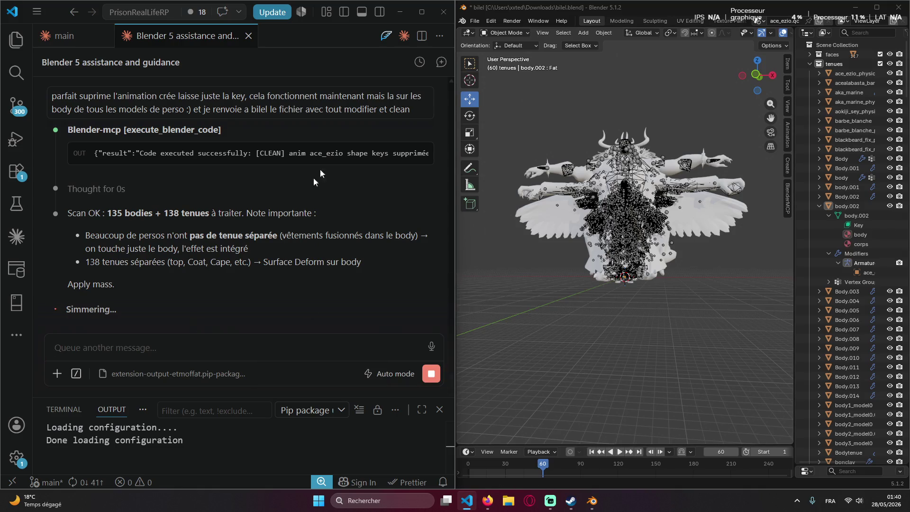
{"action": "scroll", "coordinate": [566, 88], "scroll_direction": "up", "scroll_amount": 2}
{"action": "middle_click_drag", "start_coordinate": [567, 88], "coordinate": [626, 142]}
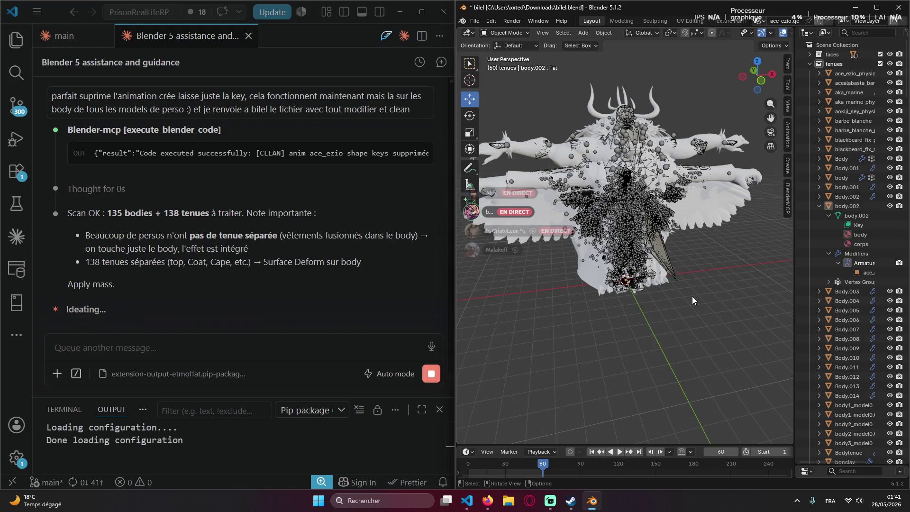
Reveal the hidden system tray icons to reach the microphone settings.
{"action": "left_click", "coordinate": [571, 500]}
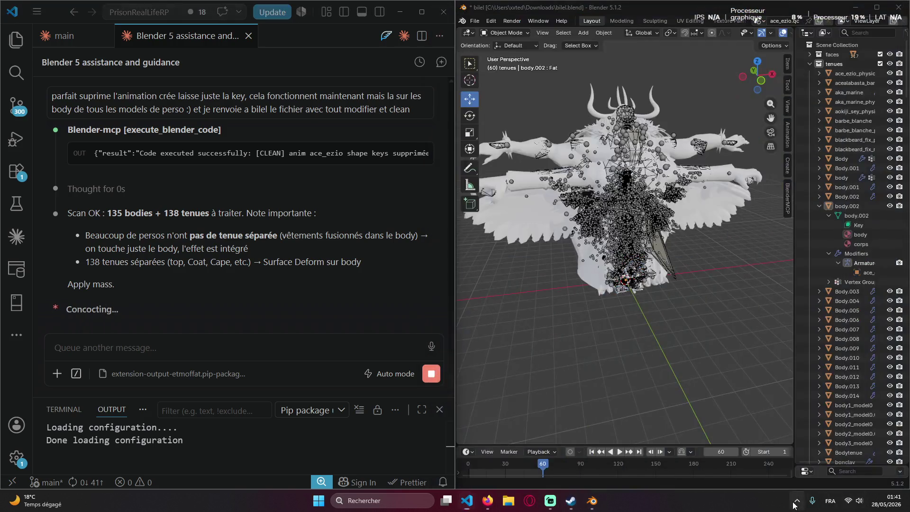
{"action": "left_click", "coordinate": [797, 500]}
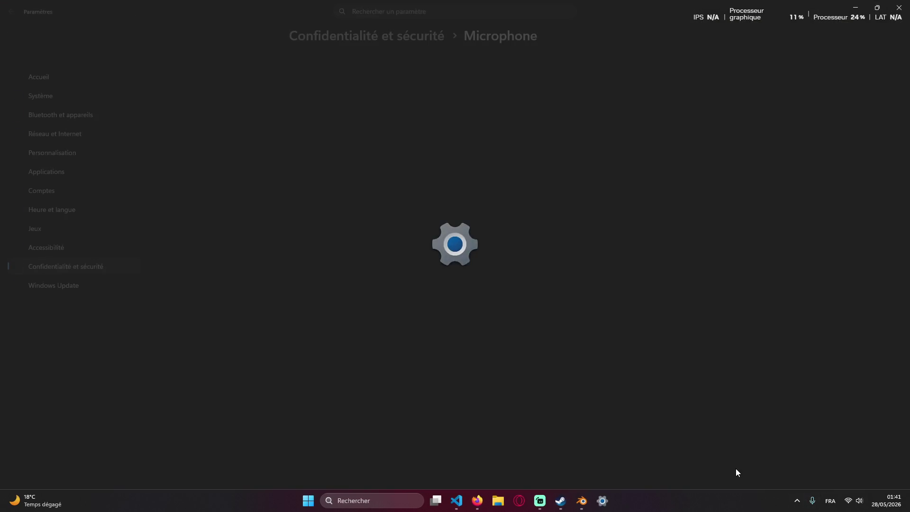
Reopen Discord from the tray, leave its fullscreen video, then hide it to return to VS Code and Blender.
{"action": "left_click", "coordinate": [830, 456]}
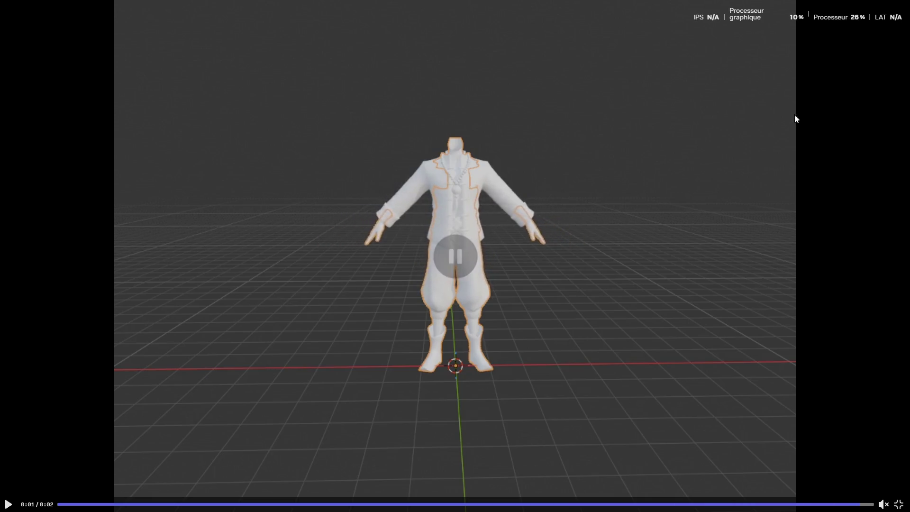
{"action": "key", "text": "Escape"}
{"action": "key", "text": "Escape"}
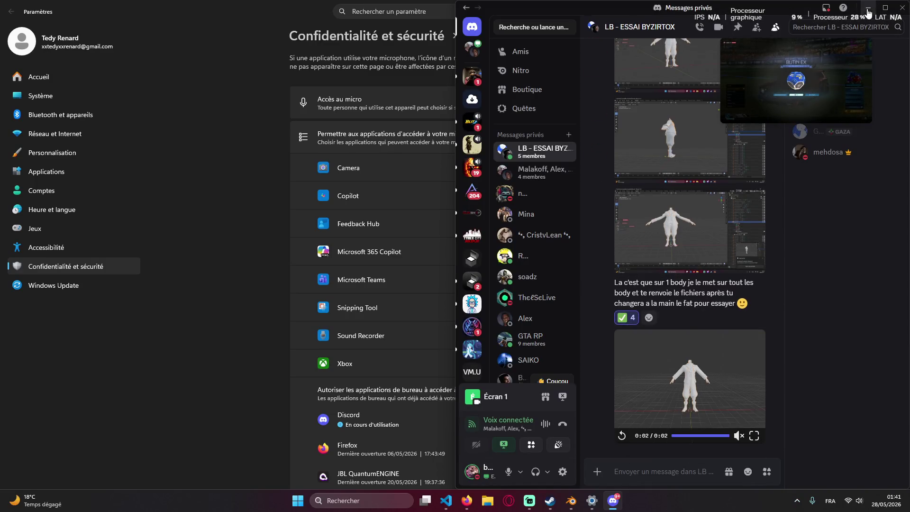
{"action": "key", "text": "super+Down"}
{"action": "key", "text": "alt+Tab"}
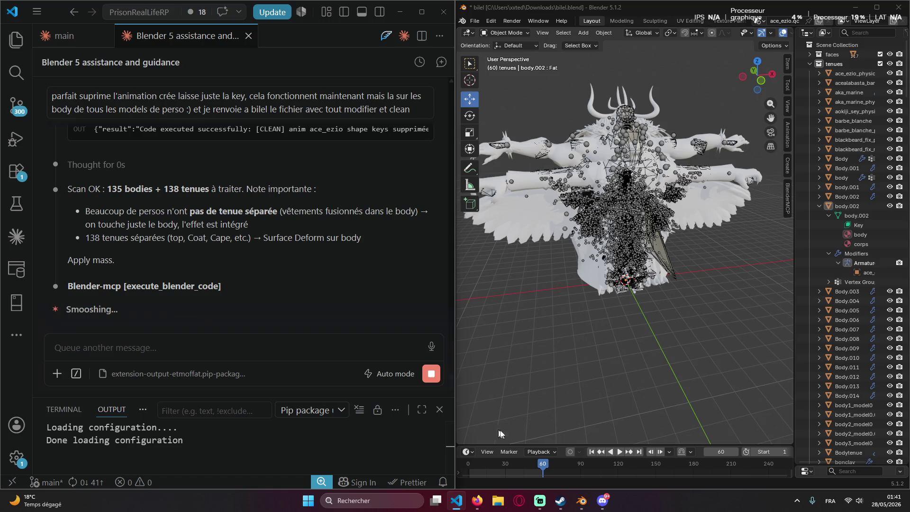
Close the output log and bring Blender with bilel.blend back beside the Claude Code chat.
{"action": "left_click", "coordinate": [440, 410]}
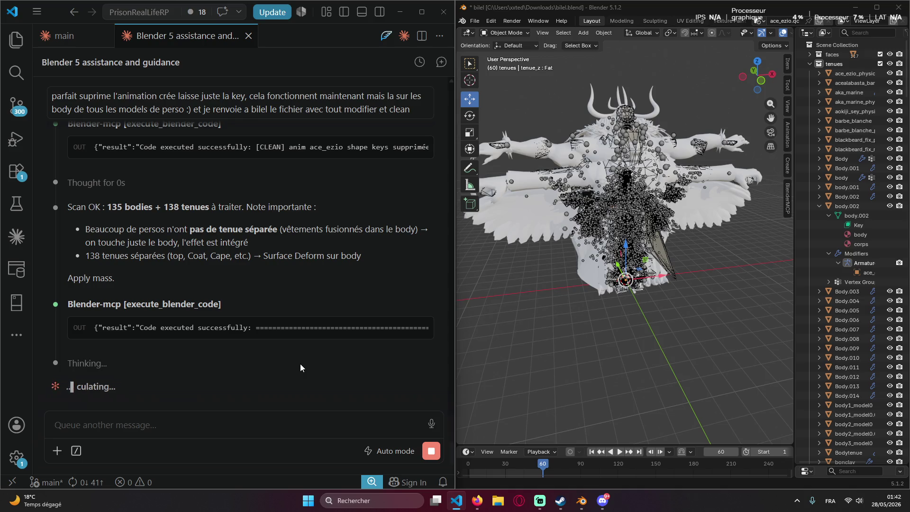
{"action": "left_click", "coordinate": [605, 502]}
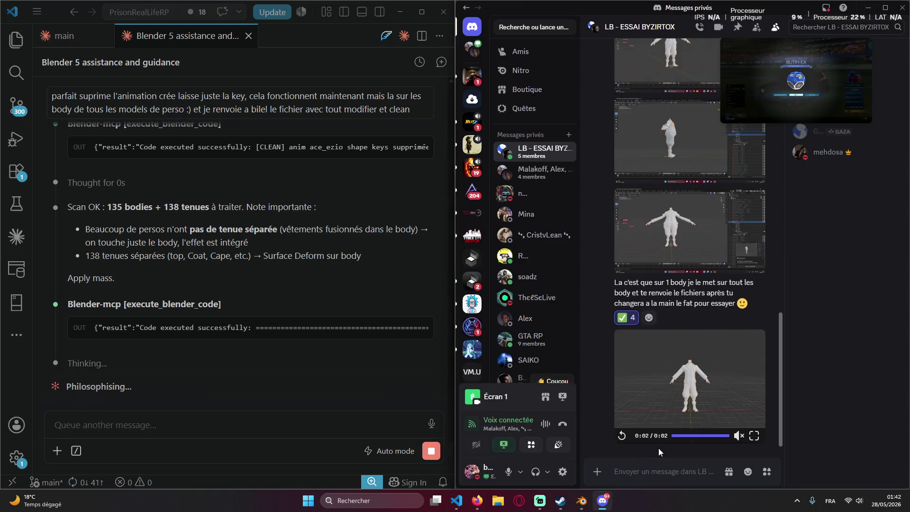
{"action": "mouse_move", "coordinate": [717, 342]}
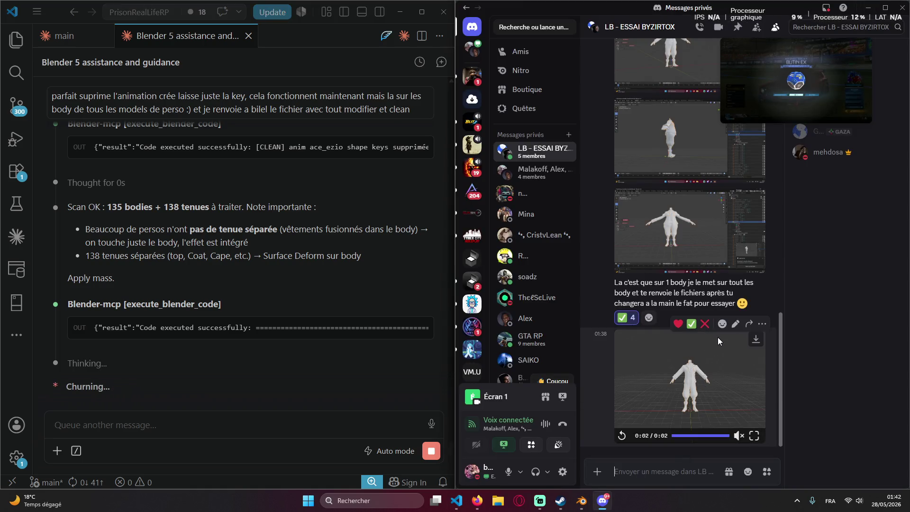
{"action": "left_click", "coordinate": [877, 10]}
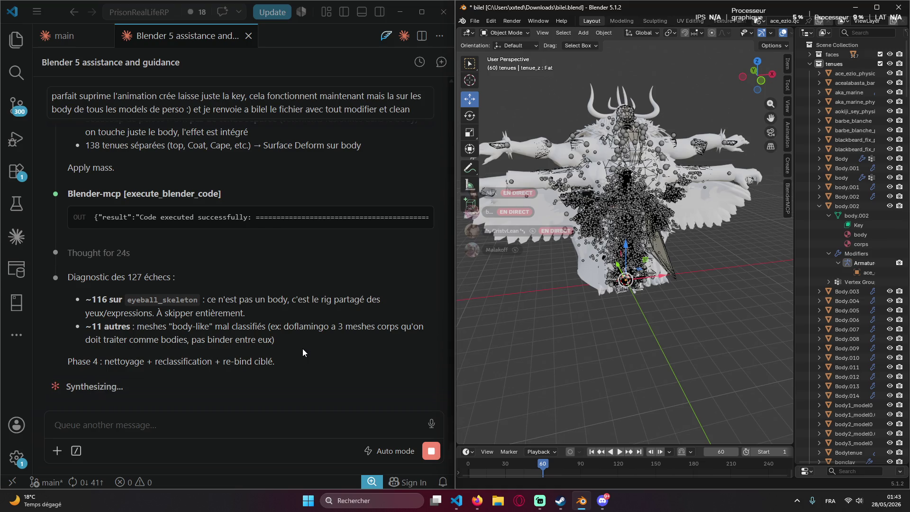
Dismiss the copy/paste context menus while watching Claude Code diagnose the failed bindings.
{"action": "right_click", "coordinate": [303, 349]}
{"action": "left_click", "coordinate": [275, 370]}
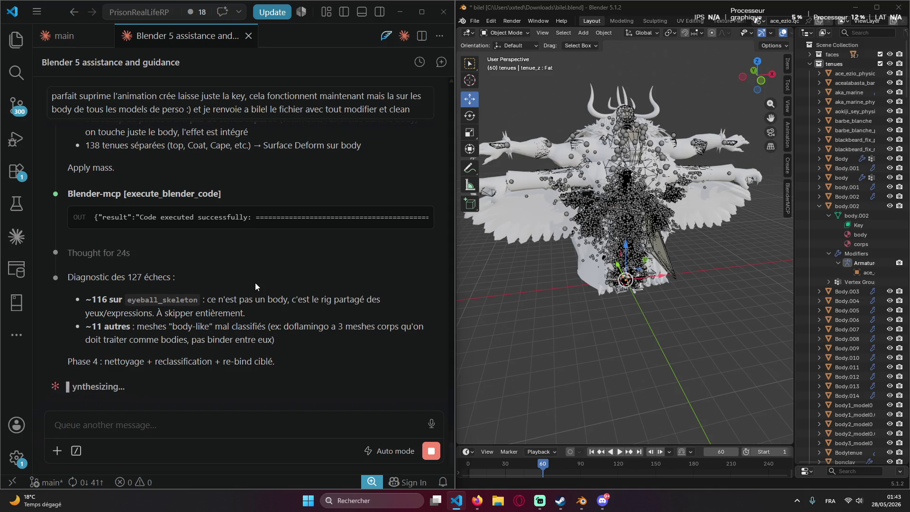
{"action": "scroll", "coordinate": [256, 283], "scroll_direction": "up", "scroll_amount": 2}
{"action": "scroll", "coordinate": [255, 282], "scroll_direction": "up", "scroll_amount": 1}
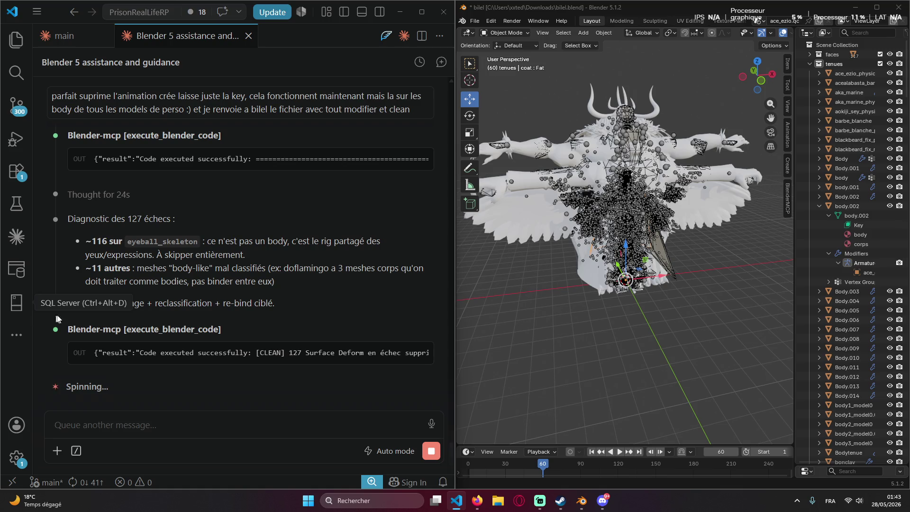
{"action": "right_click", "coordinate": [308, 326]}
{"action": "left_click", "coordinate": [272, 333]}
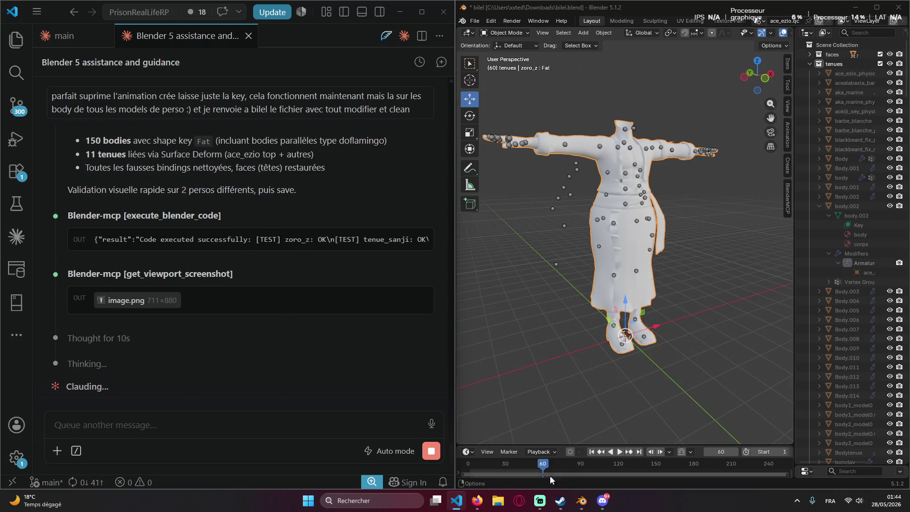
Switch to the Discord conversation once the Fat shape key run finishes on all bodies.
{"action": "left_click", "coordinate": [603, 500]}
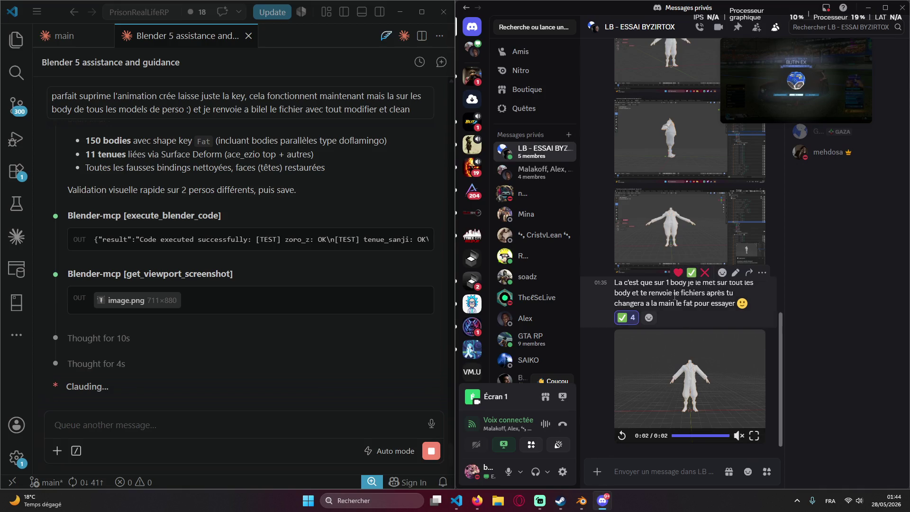
Snip the Discord conversation area with Win+Shift+S and paste the screenshot into the Claude Code chat.
{"action": "mouse_move", "coordinate": [795, 81]}
{"action": "left_click_drag", "start_coordinate": [809, 75], "coordinate": [832, 156]}
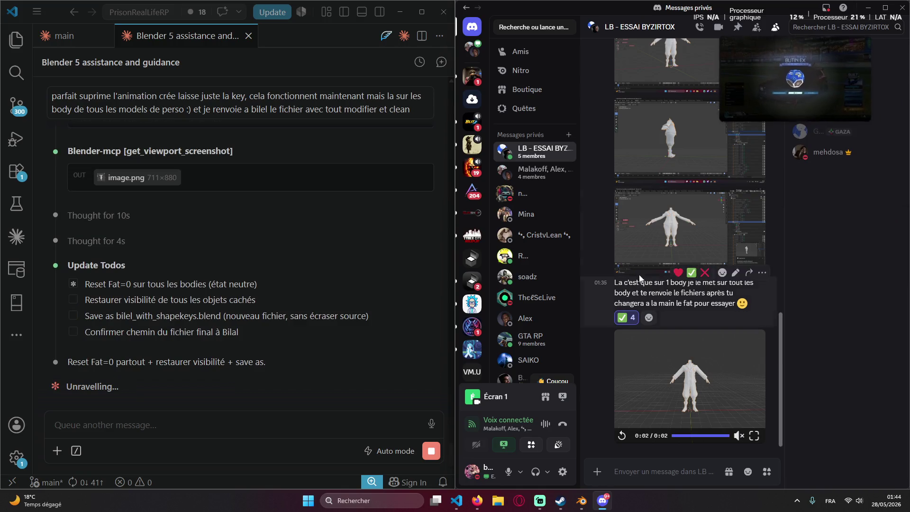
{"action": "scroll", "coordinate": [623, 256], "scroll_direction": "up", "scroll_amount": 3}
{"action": "scroll", "coordinate": [623, 258], "scroll_direction": "up", "scroll_amount": 1}
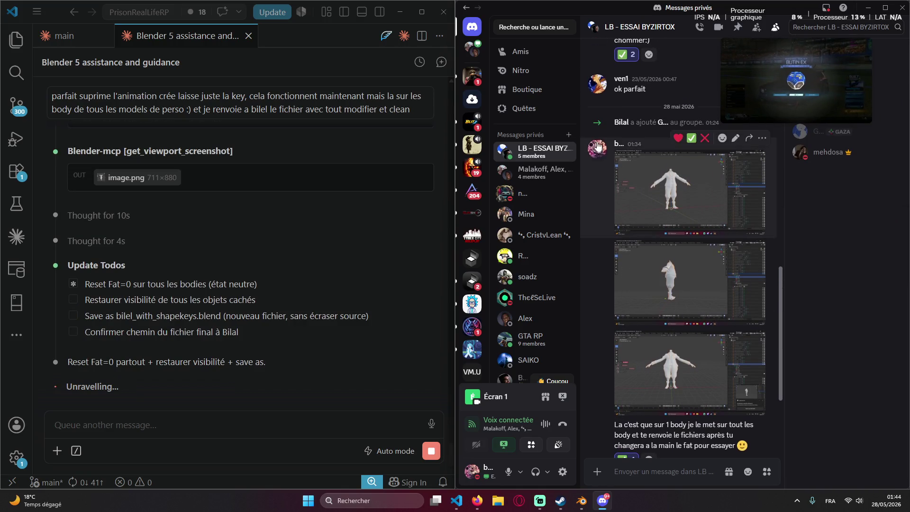
{"action": "key", "text": "super+shift+s"}
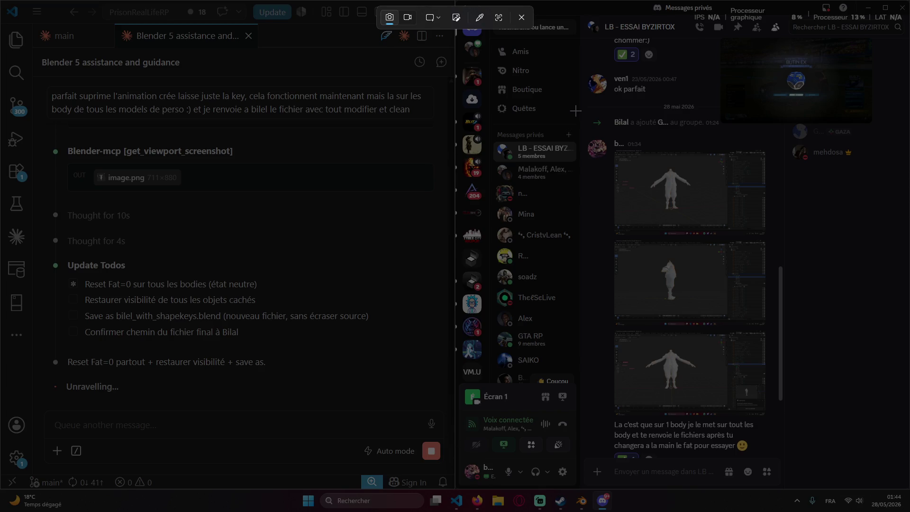
{"action": "key", "text": "Escape"}
{"action": "scroll", "coordinate": [588, 131], "scroll_direction": "down", "scroll_amount": 2}
{"action": "scroll", "coordinate": [587, 131], "scroll_direction": "down", "scroll_amount": 1}
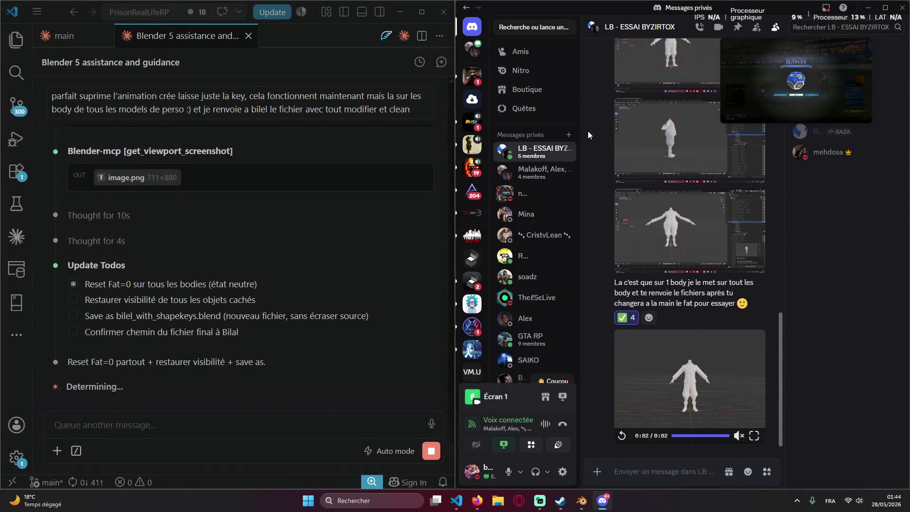
{"action": "scroll", "coordinate": [589, 133], "scroll_direction": "up", "scroll_amount": 1}
{"action": "key", "text": "super+shift+s"}
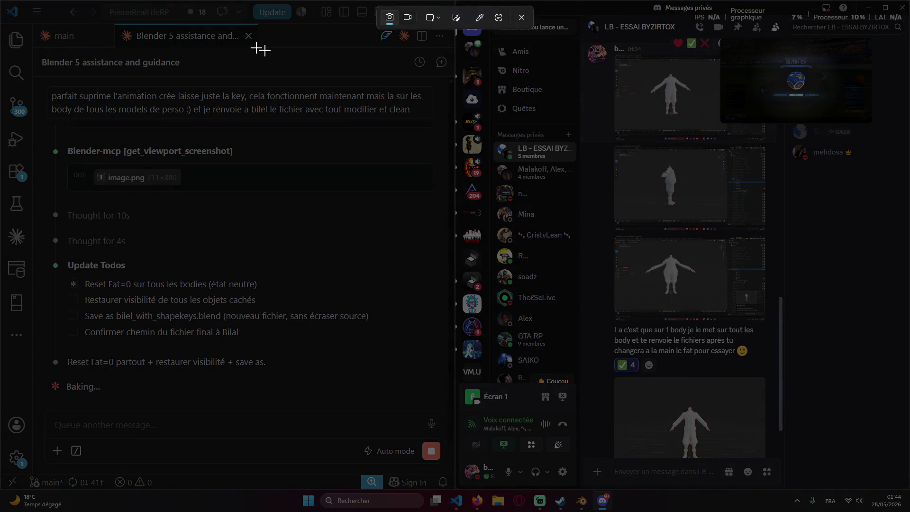
{"action": "left_click_drag", "start_coordinate": [458, 4], "coordinate": [907, 509]}
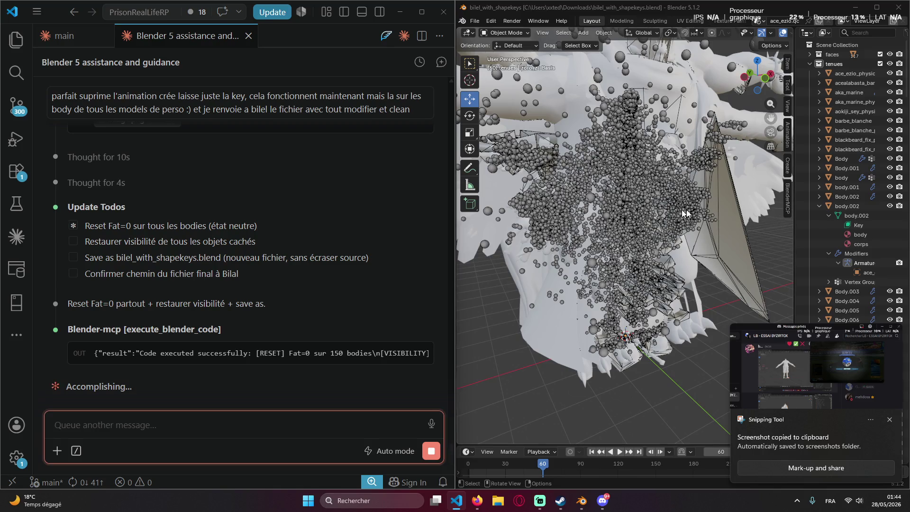
{"action": "scroll", "coordinate": [651, 214], "scroll_direction": "down", "scroll_amount": 2}
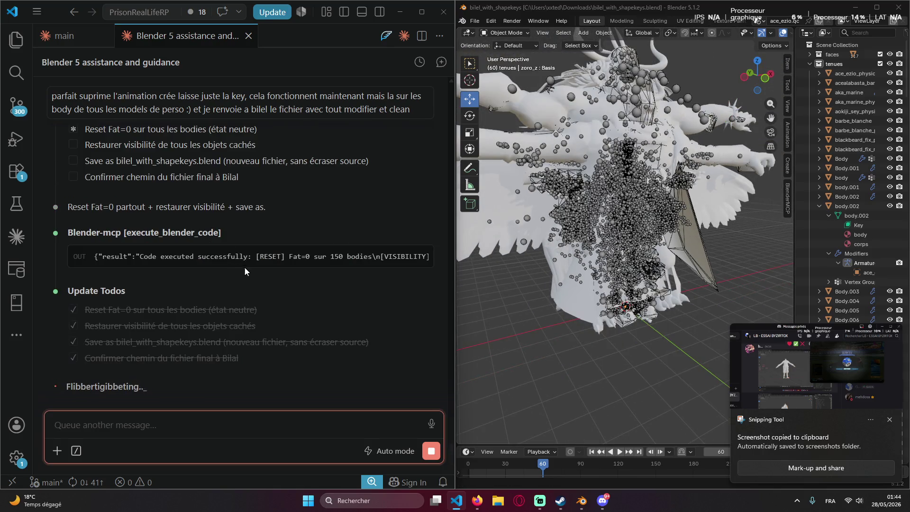
{"action": "scroll", "coordinate": [245, 266], "scroll_direction": "up", "scroll_amount": 1}
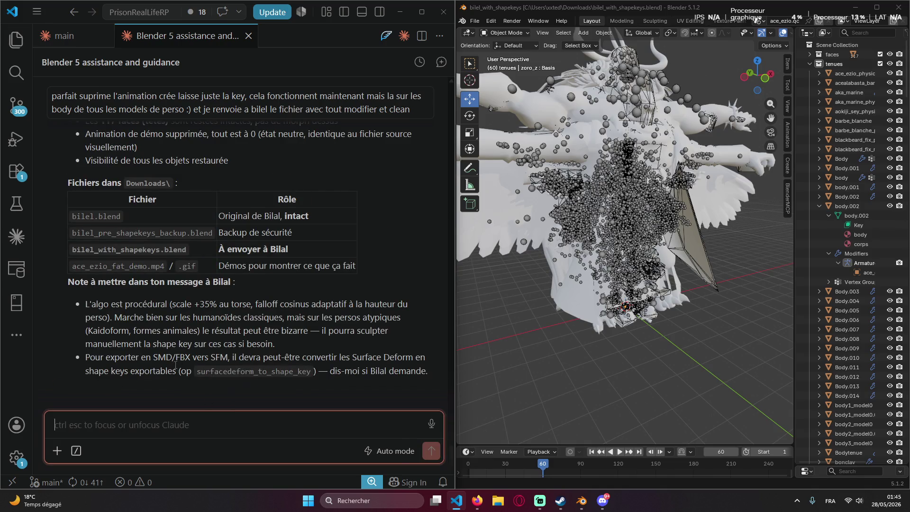
{"action": "key", "text": "ctrl+v"}
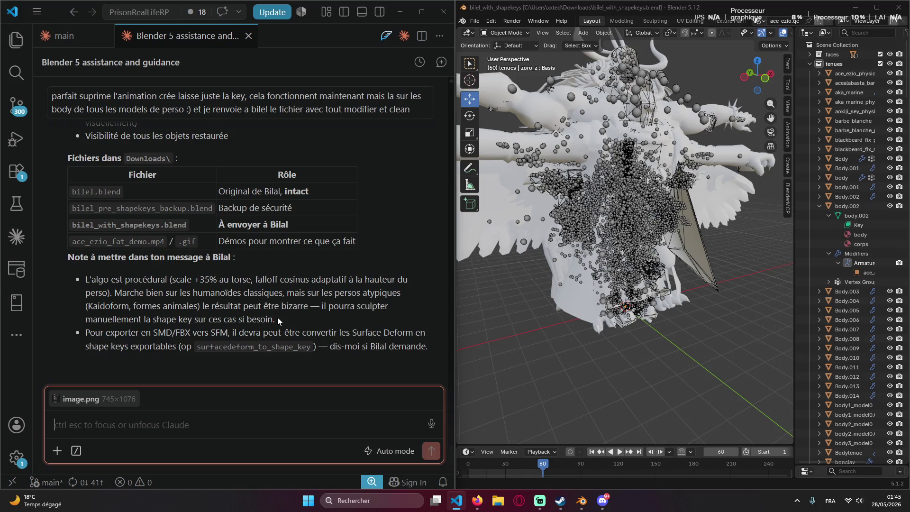
Start typing a request for a short note about sending the .blend file, then bring up File Explorer.
{"action": "left_click_drag", "start_coordinate": [277, 321], "coordinate": [194, 306]}
{"action": "left_click", "coordinate": [110, 424]}
{"action": "type", "text": "crée moi"}
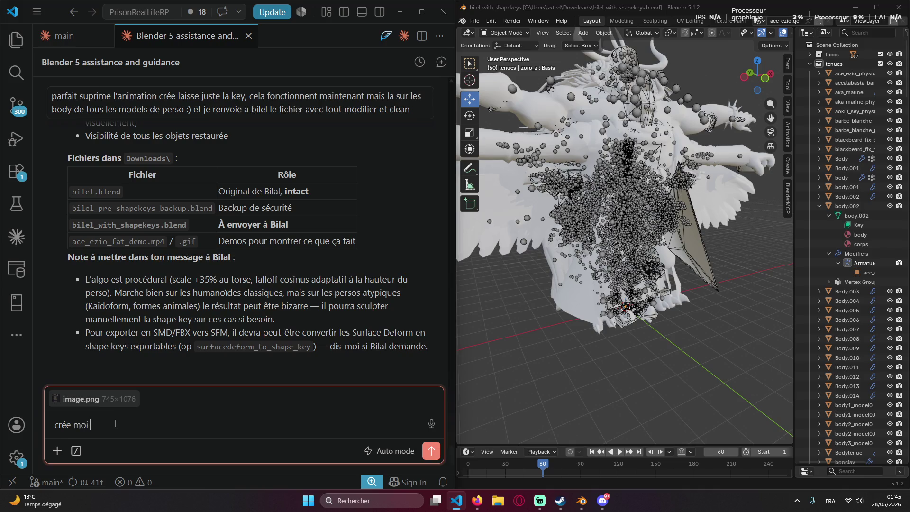
{"action": "type", "text": "o"}
{"action": "type", "text": "eessager"}
{"action": "type", "text": "quand j'("}
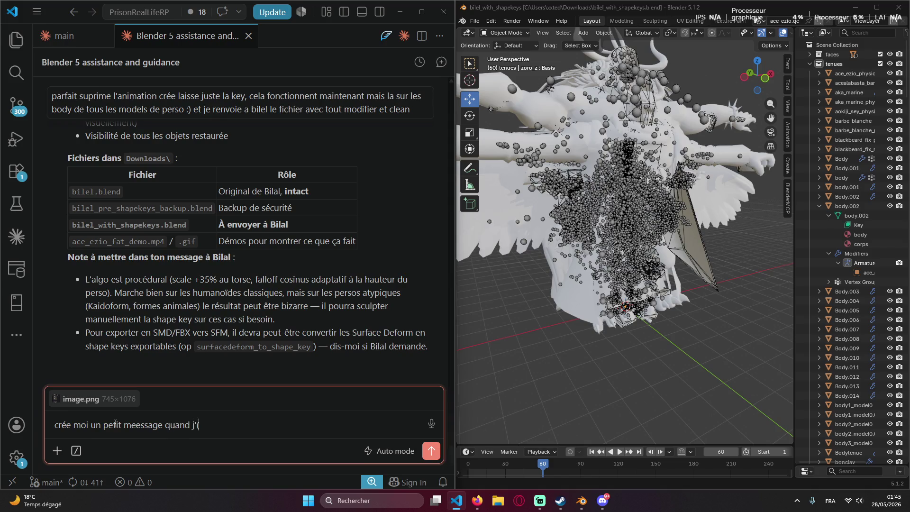
{"action": "type", "text": "nvoie"}
{"action": "type", "text": "l"}
{"action": "left_click", "coordinate": [498, 501]}
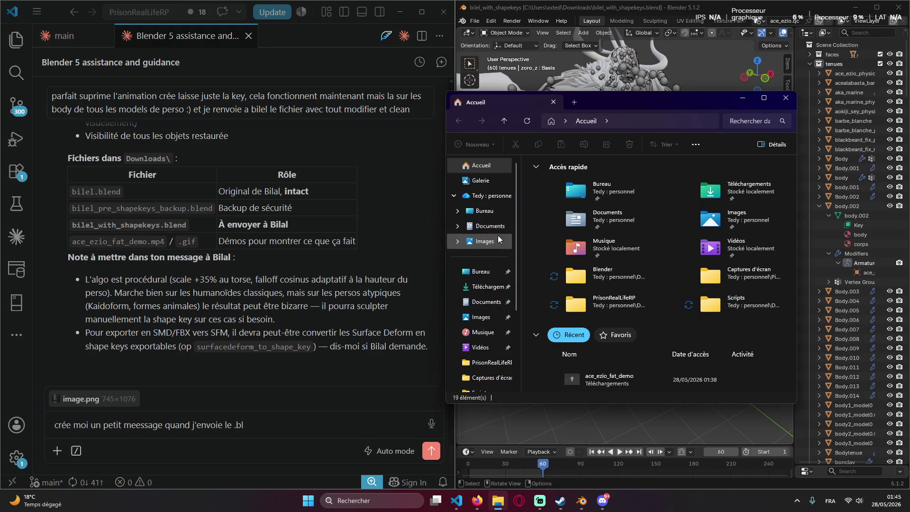
Navigate to the Téléchargements folder and locate bilel_with_shapekeys.blend.
{"action": "left_click", "coordinate": [489, 226]}
{"action": "scroll", "coordinate": [484, 284], "scroll_direction": "down", "scroll_amount": 3}
{"action": "scroll", "coordinate": [484, 284], "scroll_direction": "up", "scroll_amount": 3}
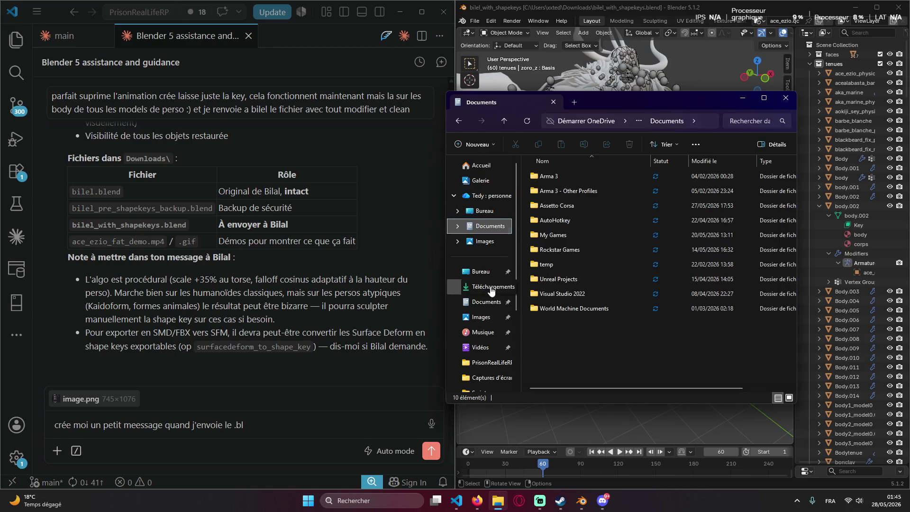
{"action": "left_click", "coordinate": [484, 287]}
{"action": "left_click", "coordinate": [564, 231]}
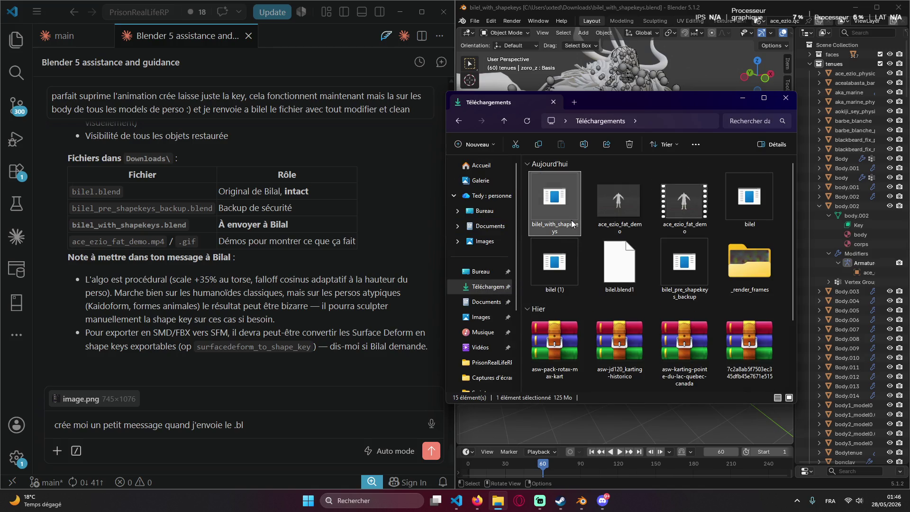
{"action": "double_click", "coordinate": [755, 266]}
{"action": "key", "text": "alt+Left"}
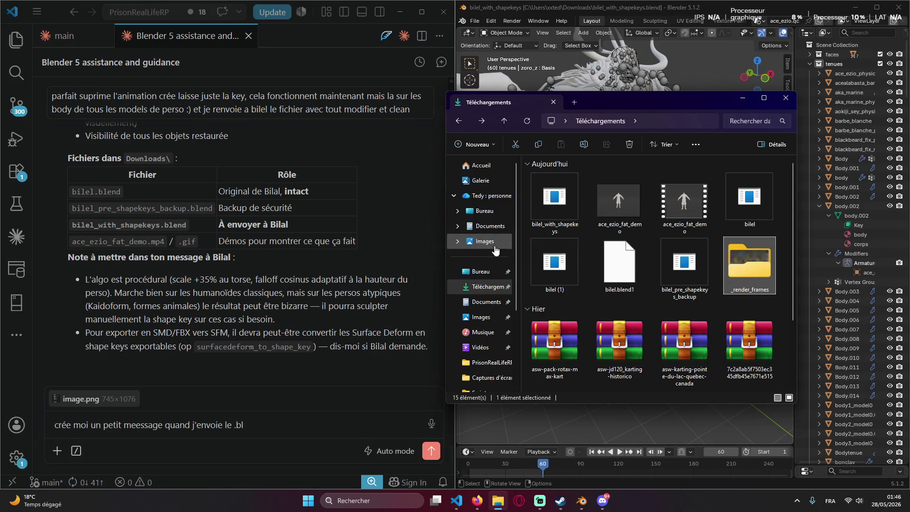
Drag bilel_with_shapekeys.blend into the Discord chat, dismiss the file-too-large warning and return to Téléchargements.
{"action": "left_click", "coordinate": [566, 223]}
{"action": "left_click_drag", "start_coordinate": [566, 223], "coordinate": [562, 503]}
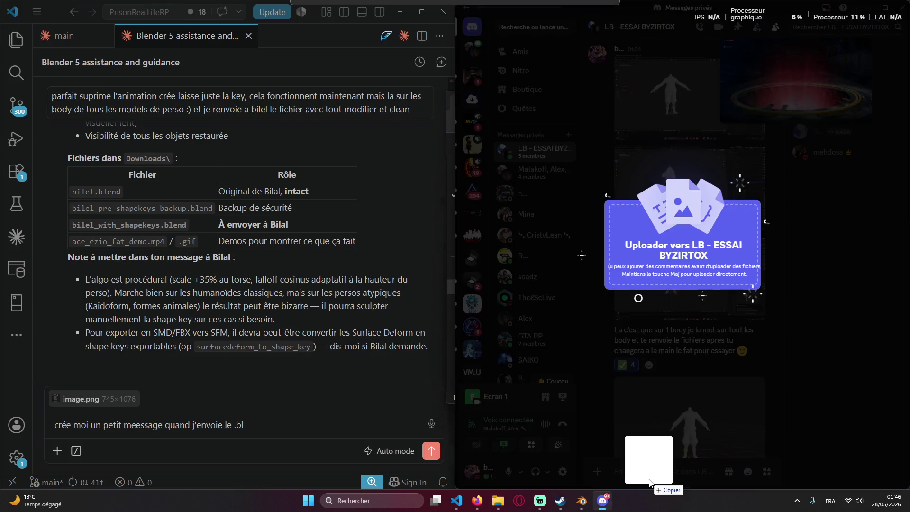
{"action": "left_click_drag", "start_coordinate": [562, 502], "coordinate": [717, 322]}
{"action": "left_click", "coordinate": [718, 420]}
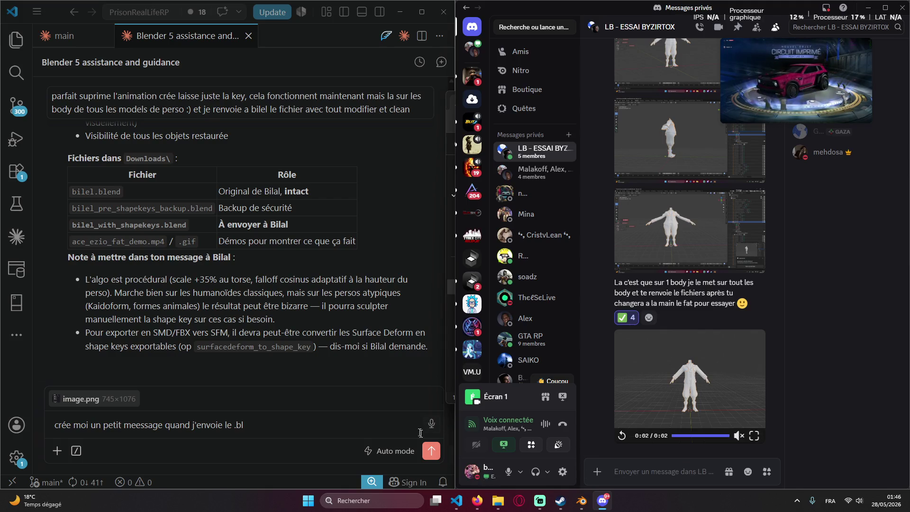
{"action": "left_click", "coordinate": [498, 501]}
Compress bilel_with_shapekeys into a RAR archive and try dropping it into Discord, which rejects it as too large.
{"action": "right_click", "coordinate": [548, 201]}
{"action": "mouse_move", "coordinate": [626, 378]}
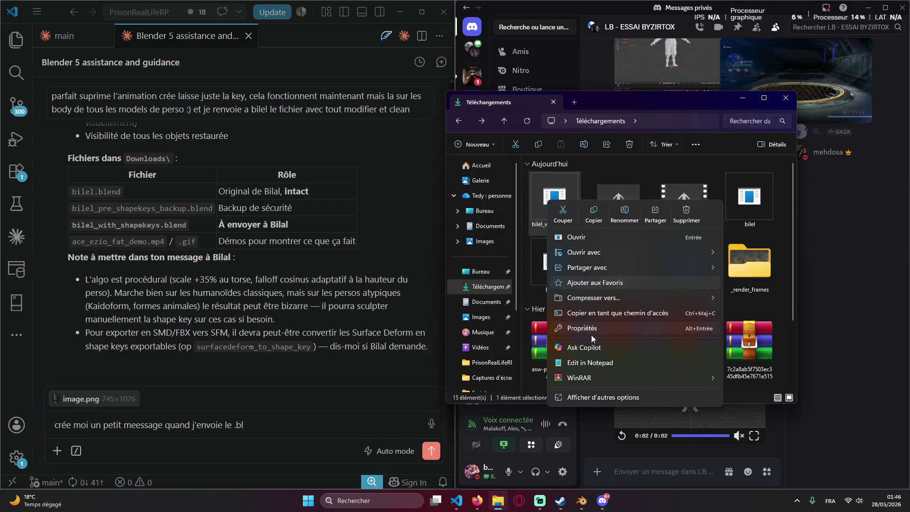
{"action": "left_click", "coordinate": [491, 394]}
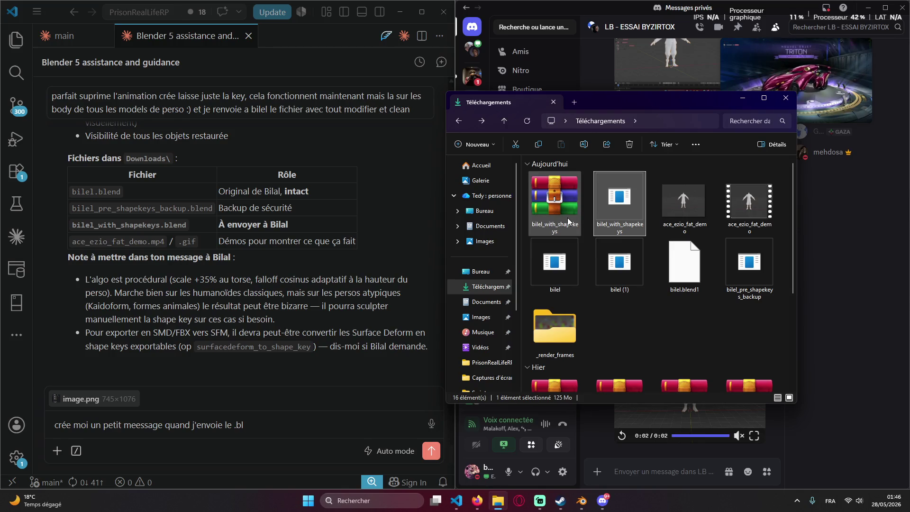
{"action": "left_click", "coordinate": [570, 226]}
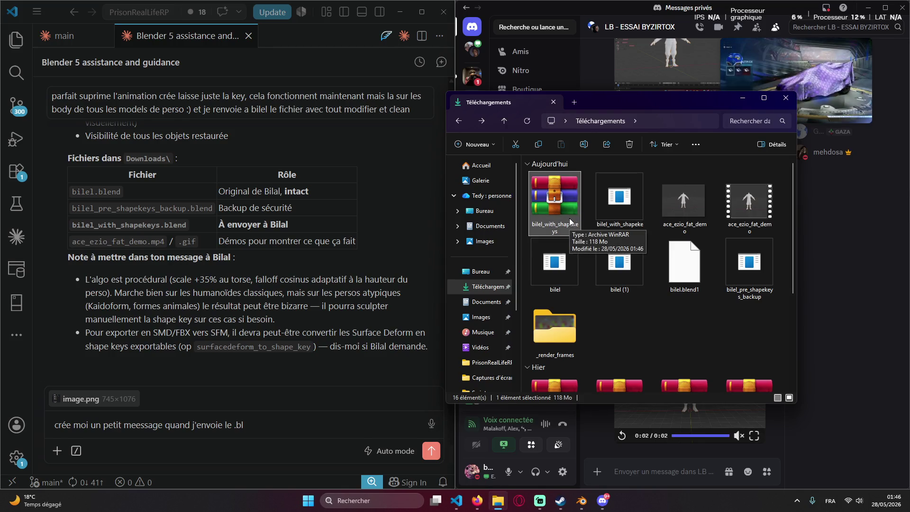
{"action": "left_click_drag", "start_coordinate": [571, 225], "coordinate": [623, 473]}
{"action": "left_click", "coordinate": [650, 453]}
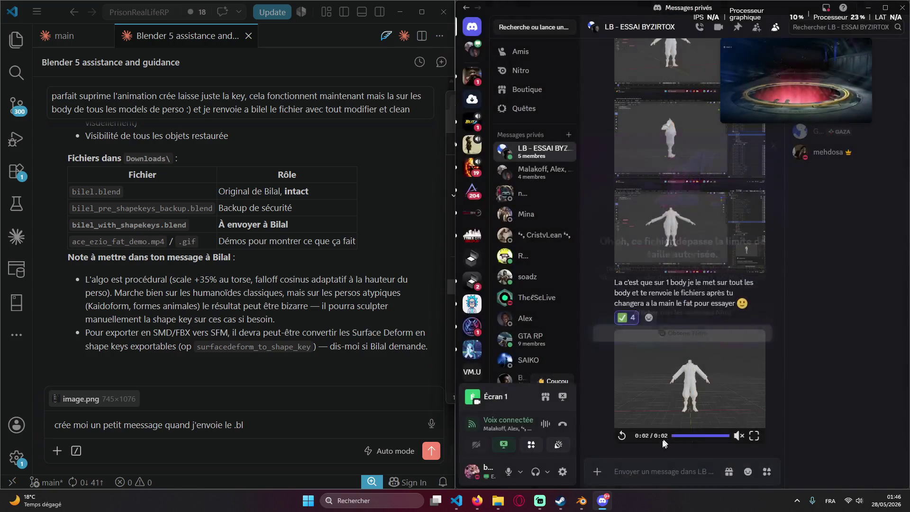
{"action": "left_click", "coordinate": [497, 501]}
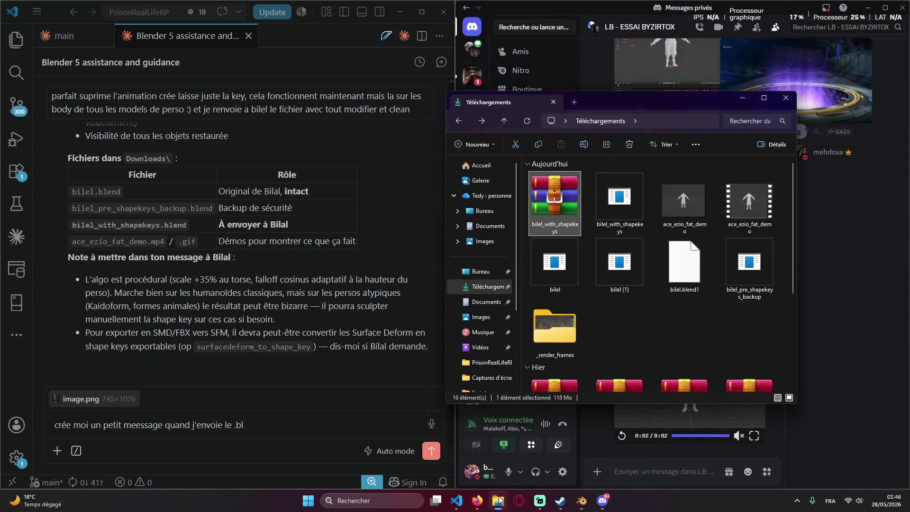
Create a ZIP archive of the blend file with WinRAR, get another size rejection from Discord, and bring the browser forward.
{"action": "right_click", "coordinate": [610, 208]}
{"action": "mouse_move", "coordinate": [691, 386]}
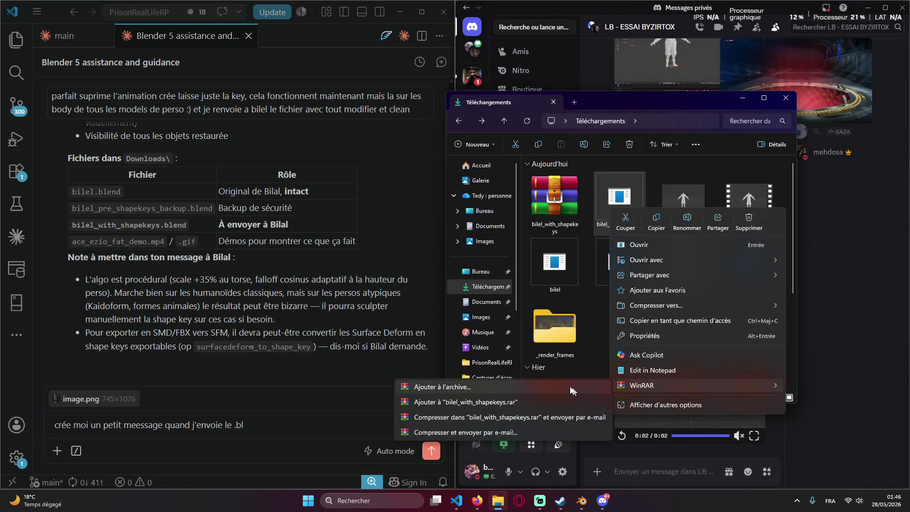
{"action": "left_click", "coordinate": [556, 386]}
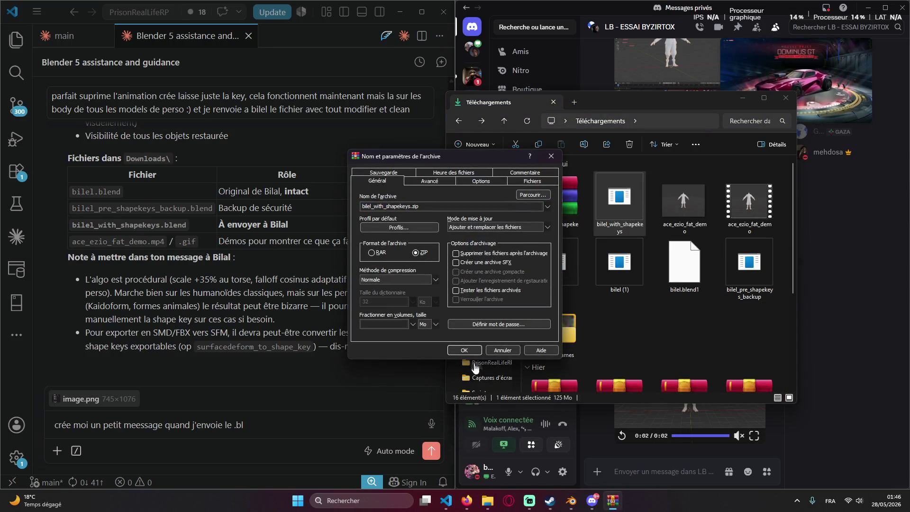
{"action": "left_click", "coordinate": [470, 353]}
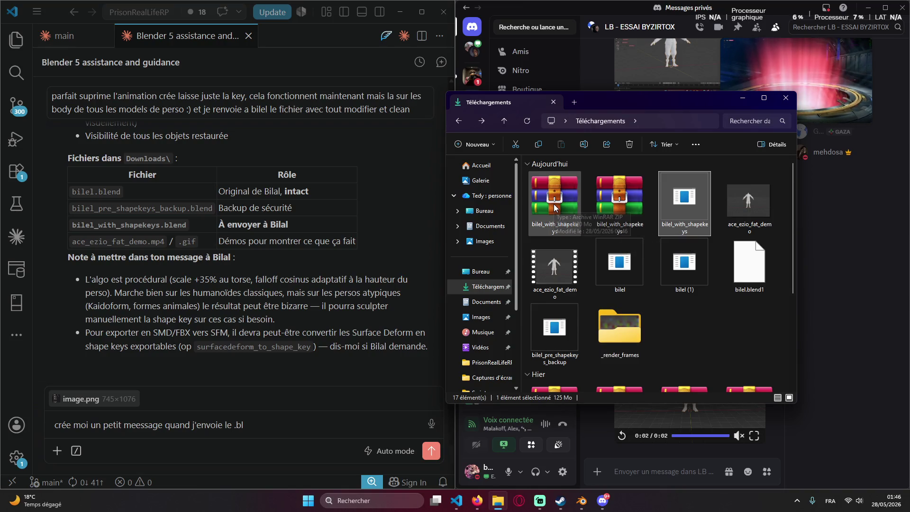
{"action": "left_click_drag", "start_coordinate": [555, 208], "coordinate": [639, 481]}
{"action": "left_click", "coordinate": [495, 413]}
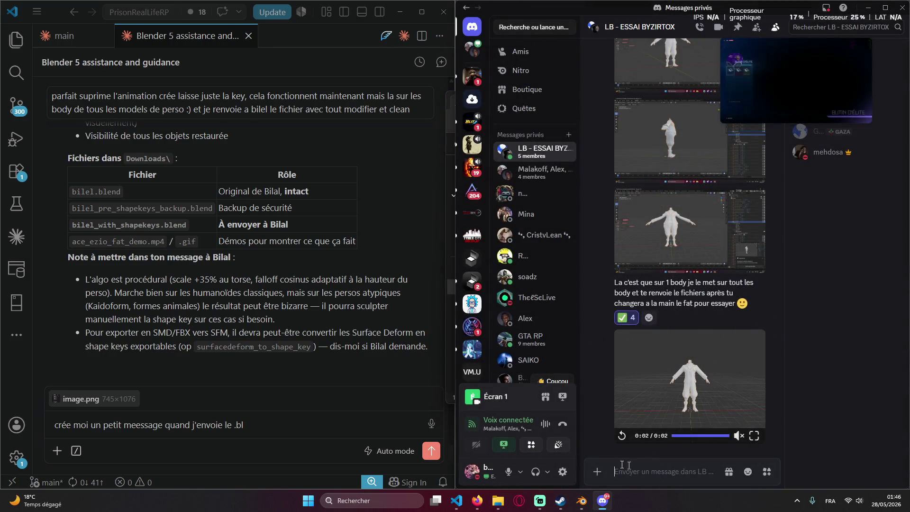
{"action": "left_click", "coordinate": [478, 500]}
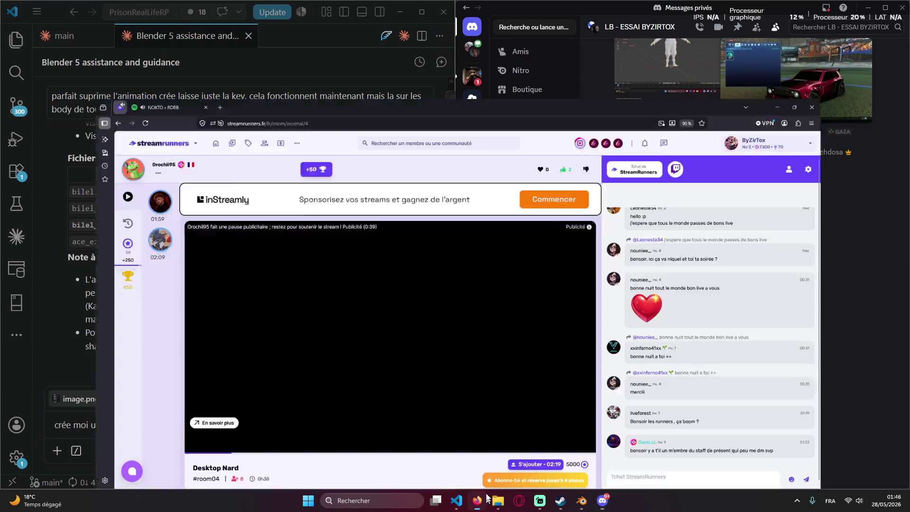
Search for WeTransfer in a new tab and drag bilel_with_shapekeys.zip from Downloads into its upload panel.
{"action": "key", "text": "ctrl+t"}
{"action": "type", "text": "we t"}
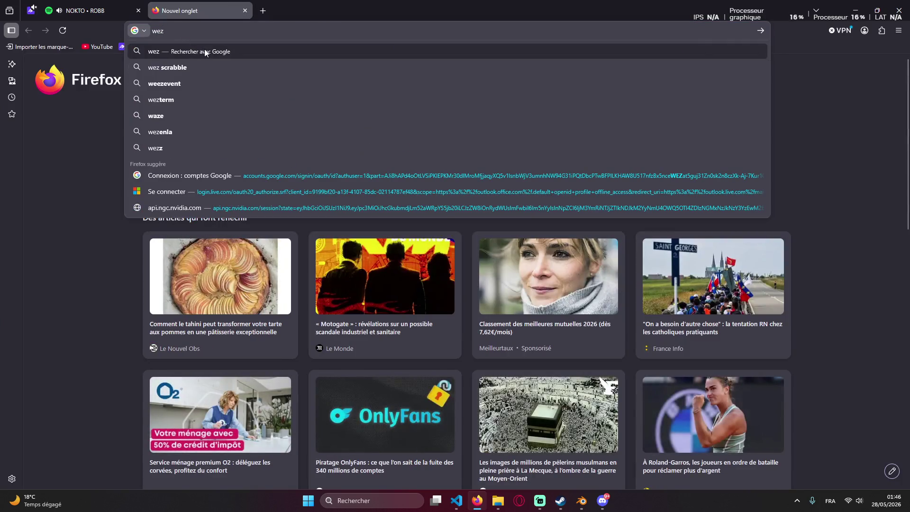
{"action": "type", "text": "ransfer"}
{"action": "key", "text": "Return"}
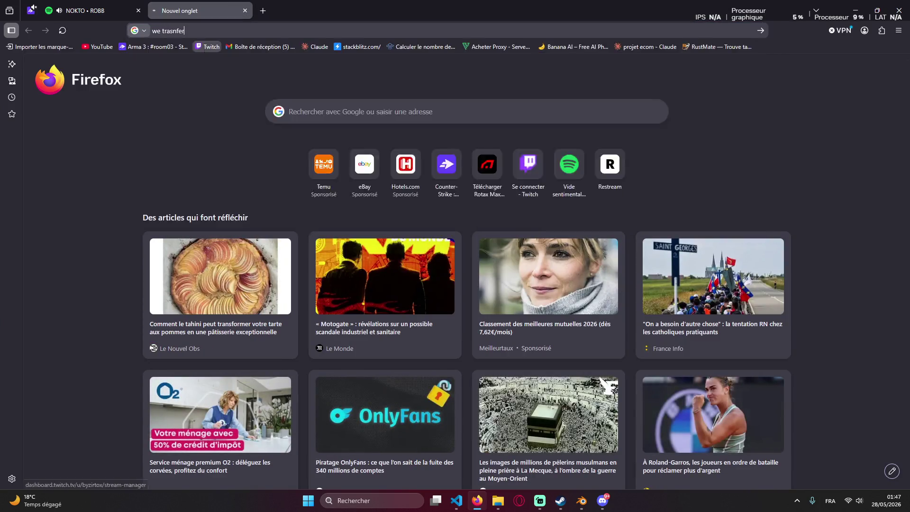
{"action": "left_click", "coordinate": [238, 200]}
{"action": "left_click", "coordinate": [498, 500]}
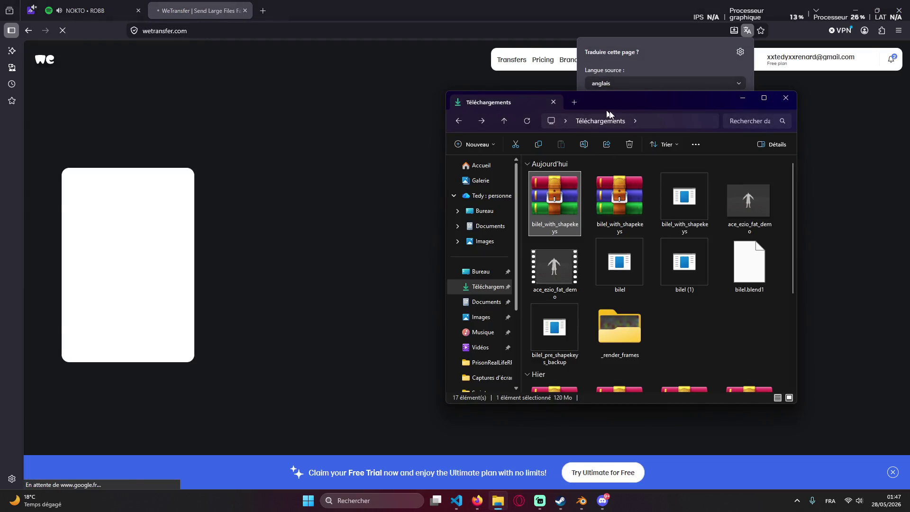
{"action": "mouse_move", "coordinate": [677, 120]}
{"action": "left_mouse_down"}
{"action": "mouse_move", "coordinate": [840, 155]}
{"action": "mouse_move", "coordinate": [603, 132]}
{"action": "left_mouse_up"}
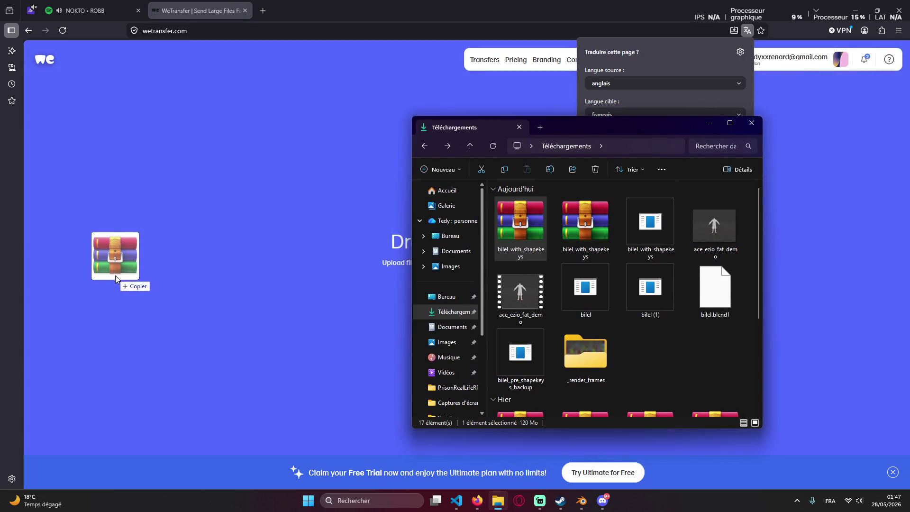
{"action": "left_click_drag", "start_coordinate": [520, 235], "coordinate": [115, 263]}
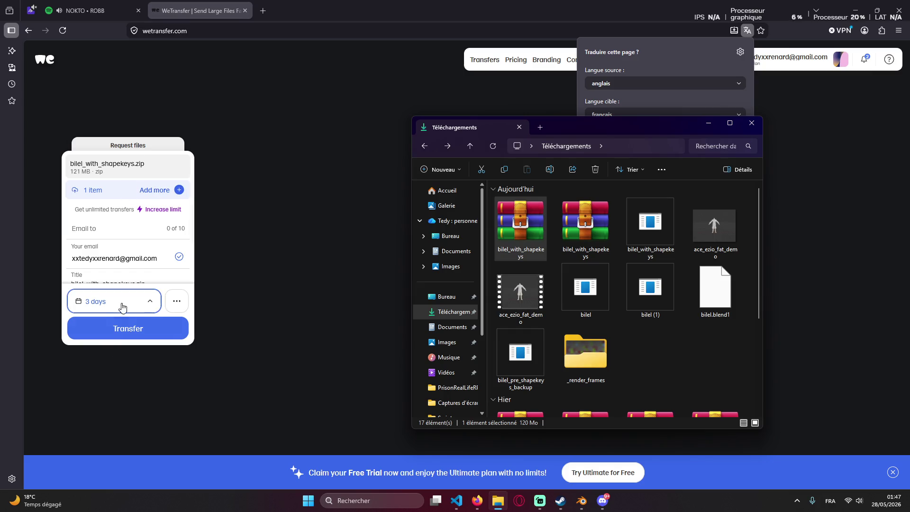
Fill the recipient field with the copied sender email address and send the transfer.
{"action": "left_click", "coordinate": [130, 328]}
{"action": "left_click", "coordinate": [107, 230]}
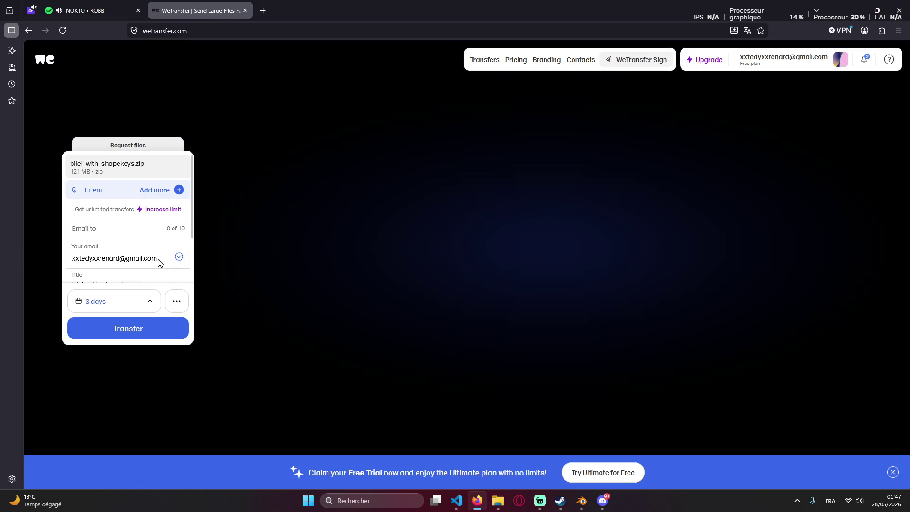
{"action": "mouse_move", "coordinate": [154, 258]}
{"action": "left_mouse_down"}
{"action": "mouse_move", "coordinate": [91, 258]}
{"action": "mouse_move", "coordinate": [164, 258]}
{"action": "left_mouse_up"}
{"action": "key", "text": "ctrl+c"}
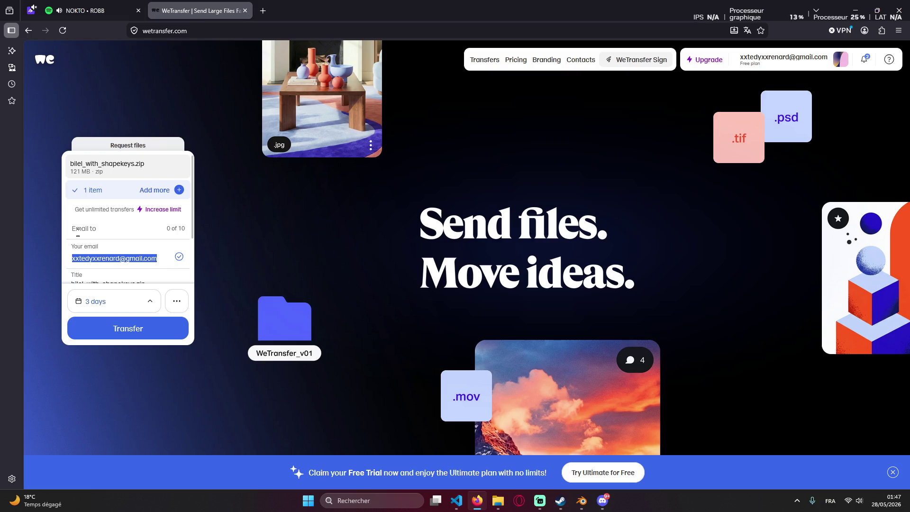
{"action": "left_click", "coordinate": [86, 228]}
{"action": "key", "text": "ctrl+v"}
{"action": "left_click", "coordinate": [128, 328]}
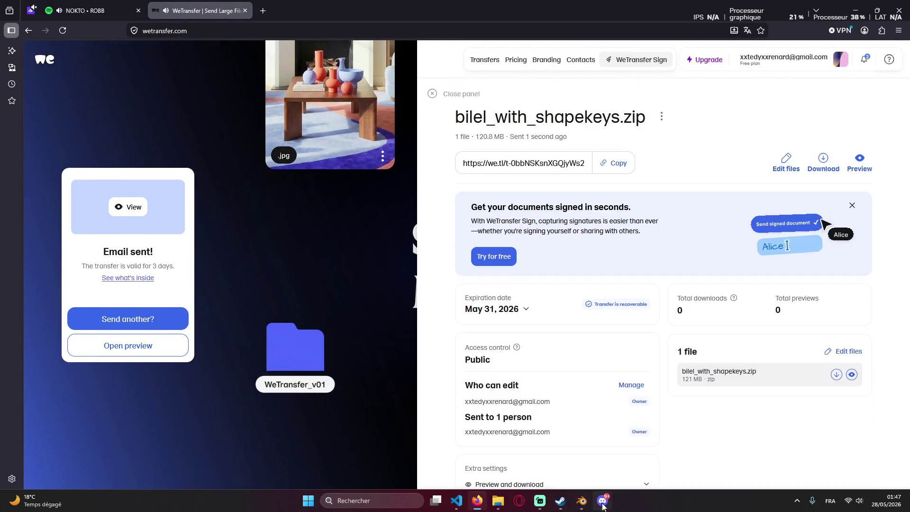
Copy the WeTransfer share link and post it in the Discord group chat.
{"action": "left_click", "coordinate": [605, 168]}
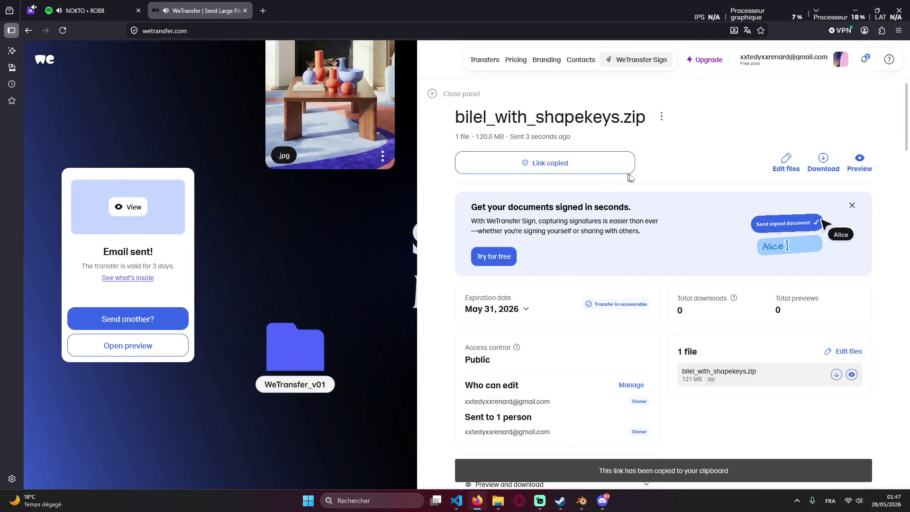
{"action": "left_click", "coordinate": [582, 500]}
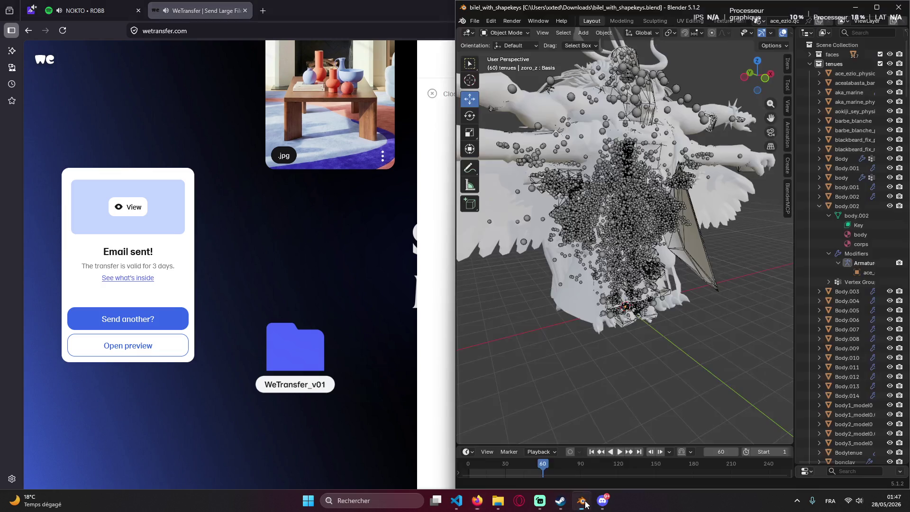
{"action": "left_click", "coordinate": [683, 472]}
{"action": "key", "text": "ctrl+v"}
{"action": "key", "text": "Return"}
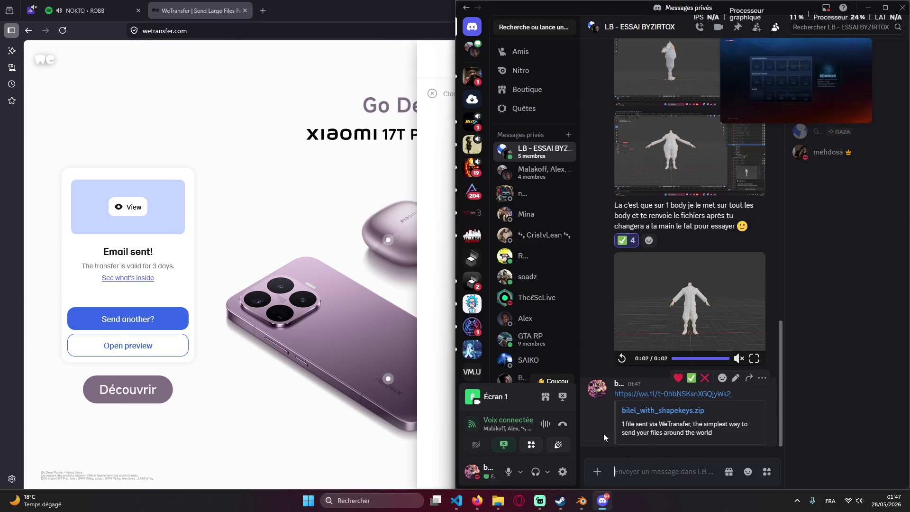
Close the WeTransfer tab and minimize Firefox.
{"action": "left_click", "coordinate": [254, 10]}
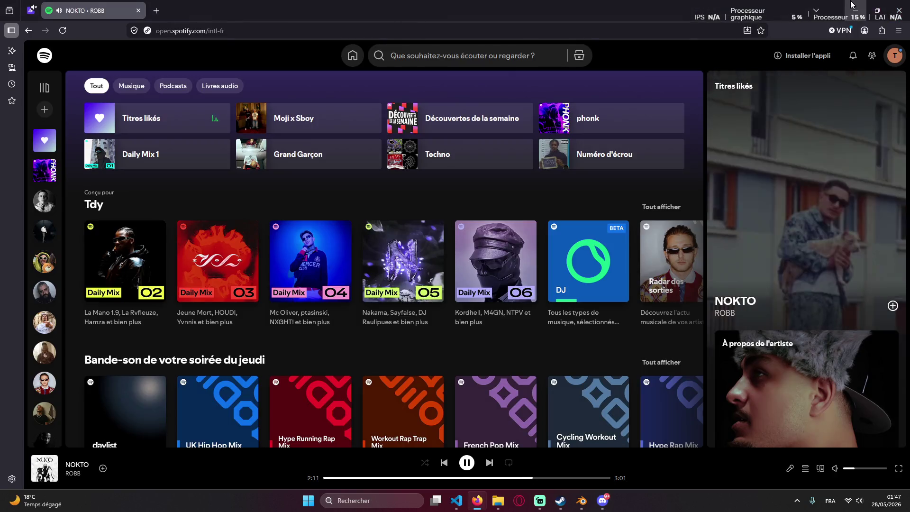
{"action": "key", "text": "super+Down"}
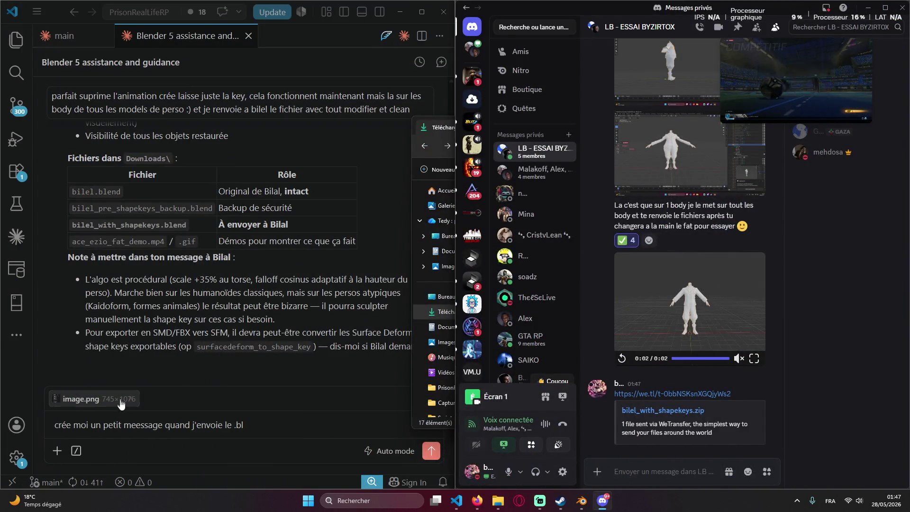
Send Claude the request for a non-AI-sounding note to accompany Bilal's .blend file.
{"action": "left_click", "coordinate": [275, 424]}
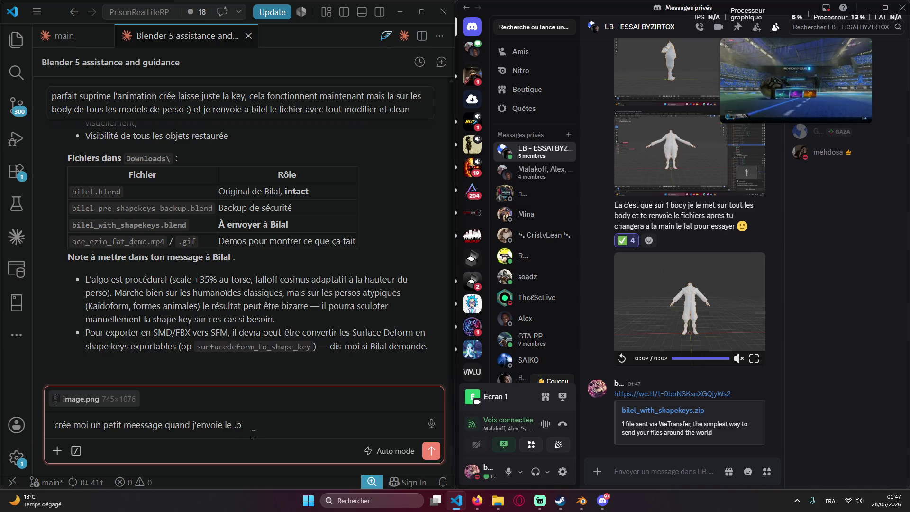
{"action": "type", "text": "lend pour"}
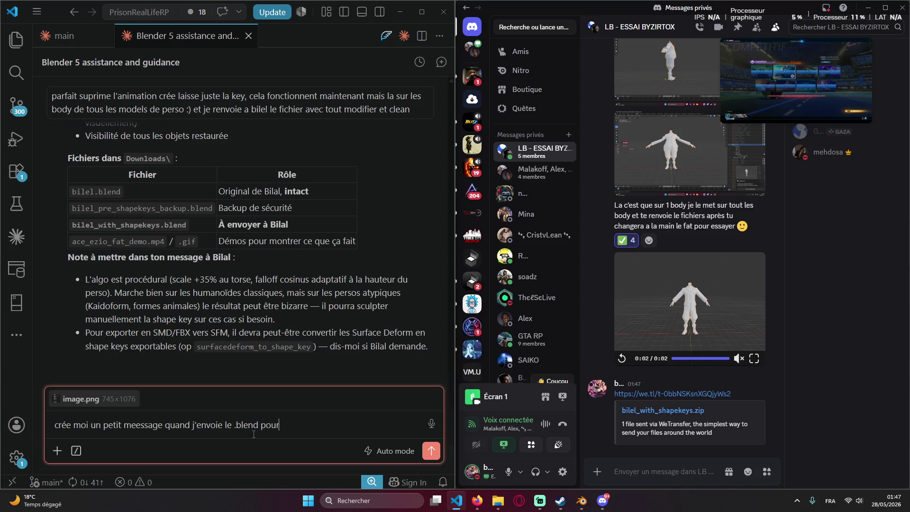
{"action": "type", "text": " bilel sans que ca soit"}
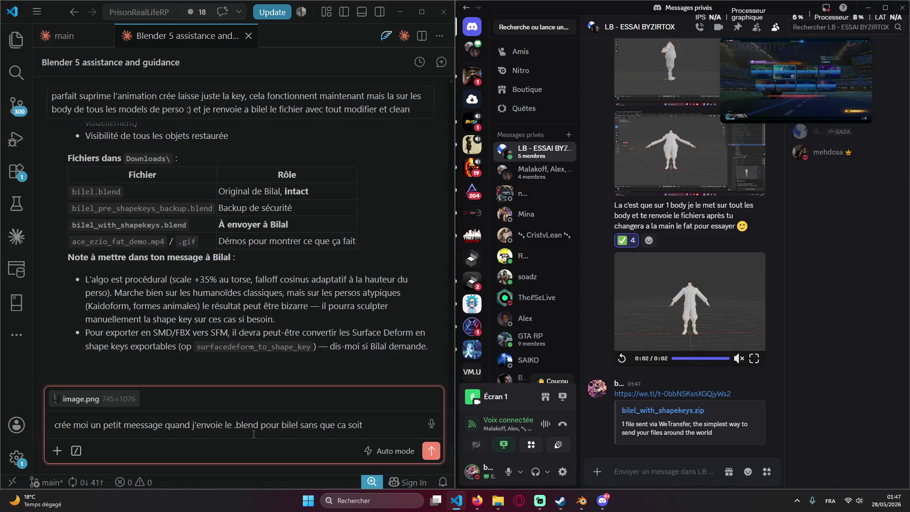
{"action": "type", "text": " une ia"}
{"action": "key", "text": "Return"}
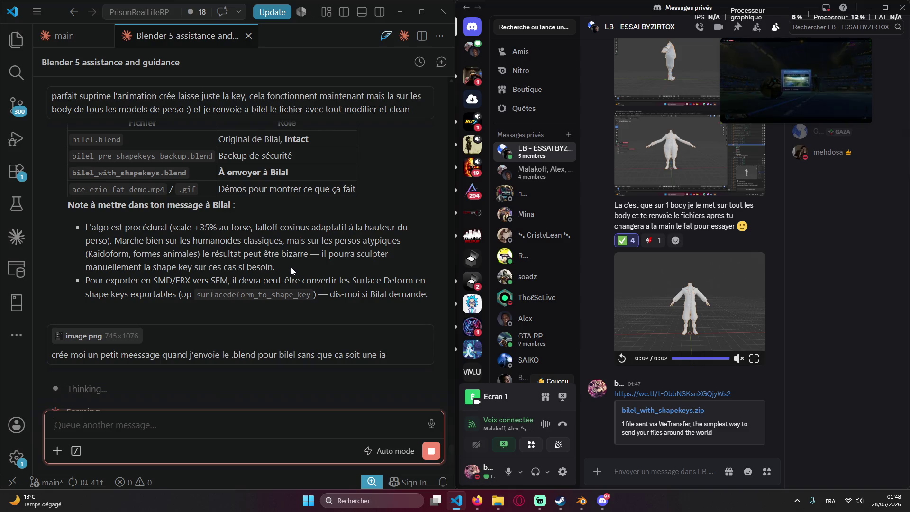
{"action": "left_click_drag", "start_coordinate": [281, 266], "coordinate": [71, 233]}
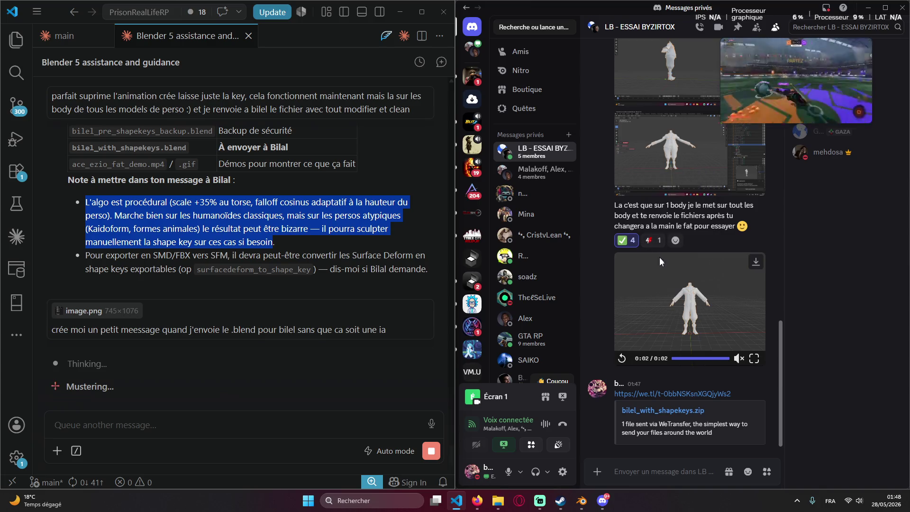
Paste a note paragraph into the Discord message box, then remove it again.
{"action": "left_click", "coordinate": [661, 471]}
{"action": "key", "text": "ctrl+v"}
{"action": "left_click_drag", "start_coordinate": [669, 471], "coordinate": [571, 365]}
{"action": "key", "text": "BackSpace"}
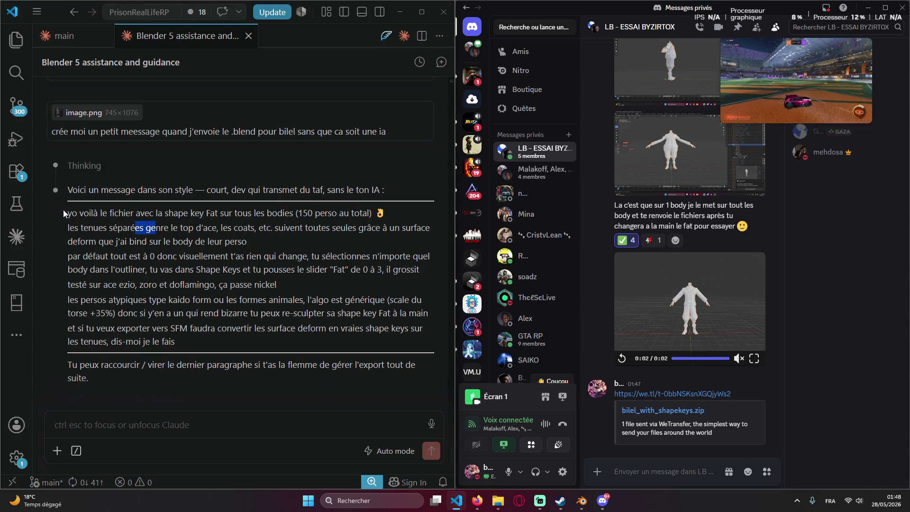
Select Claude's full drafted message about the Fat shape key file.
{"action": "left_click_drag", "start_coordinate": [77, 213], "coordinate": [357, 237]}
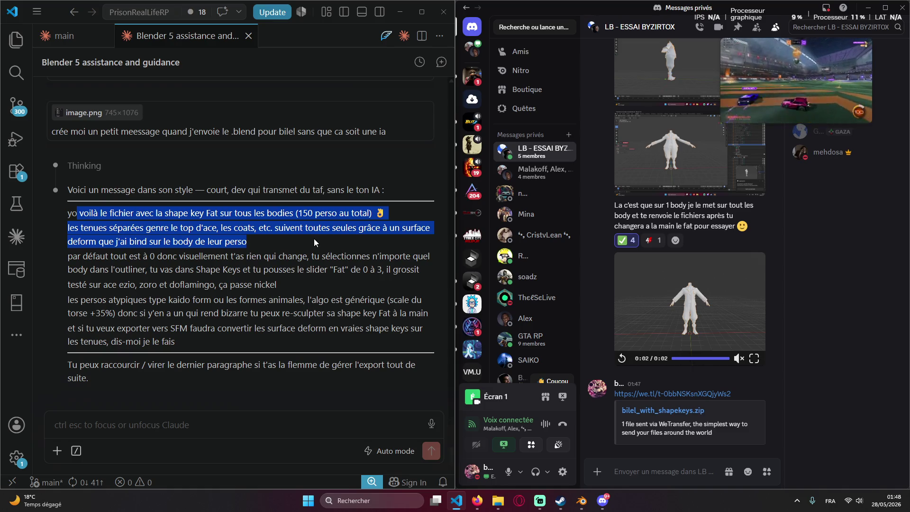
{"action": "left_click", "coordinate": [59, 216]}
{"action": "left_click_drag", "start_coordinate": [71, 211], "coordinate": [384, 286]}
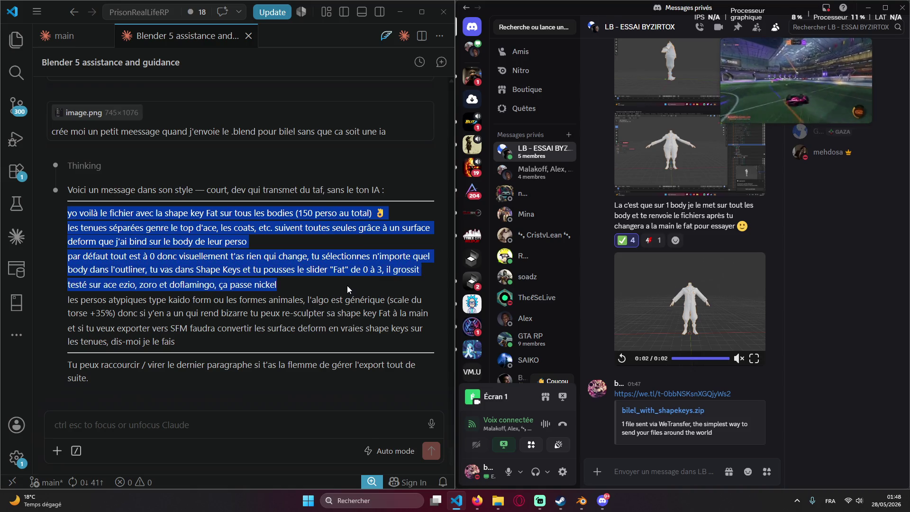
{"action": "mouse_move", "coordinate": [349, 287]}
{"action": "left_mouse_down"}
{"action": "mouse_move", "coordinate": [403, 313]}
{"action": "mouse_move", "coordinate": [214, 342]}
{"action": "left_mouse_up"}
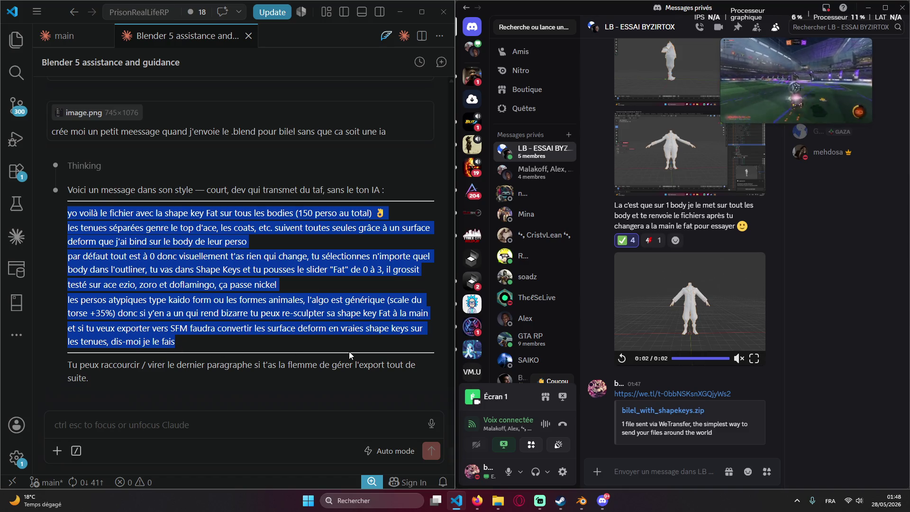
Post the draft message in the Discord group chat beneath the WeTransfer link.
{"action": "left_click", "coordinate": [703, 314]}
{"action": "key", "text": "ctrl+v"}
{"action": "key", "text": "Return"}
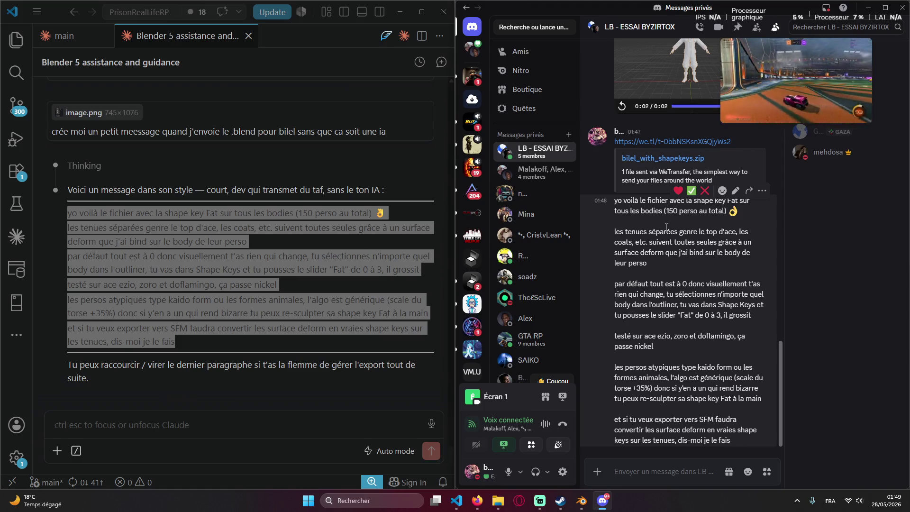
Return to the Claude panel and clear the leftover text selection.
{"action": "left_click", "coordinate": [381, 117]}
{"action": "left_click_drag", "start_coordinate": [197, 327], "coordinate": [175, 341]}
{"action": "left_click", "coordinate": [175, 341]}
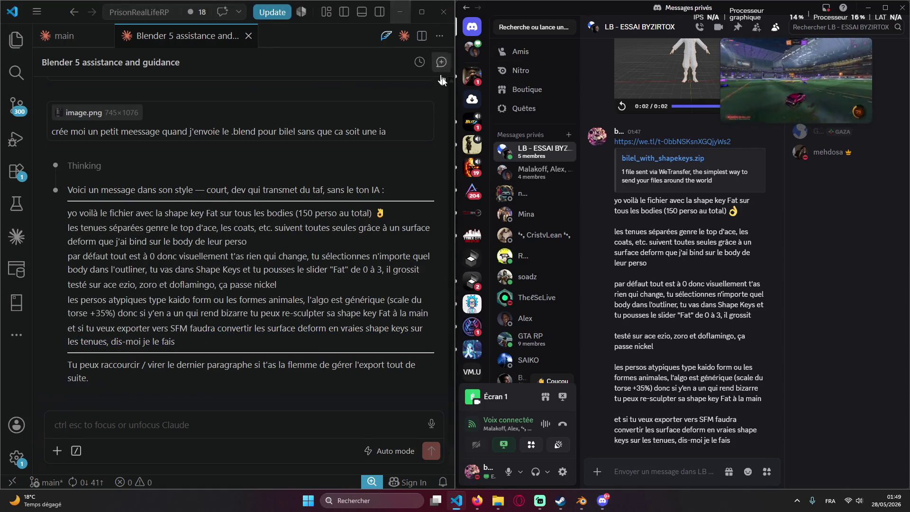
{"action": "left_click", "coordinate": [250, 425]}
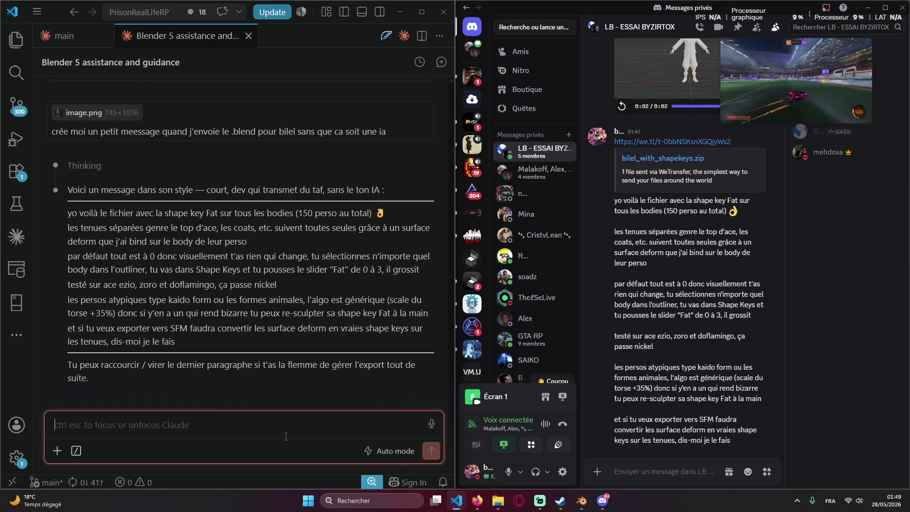
{"action": "type", "text": "j"}
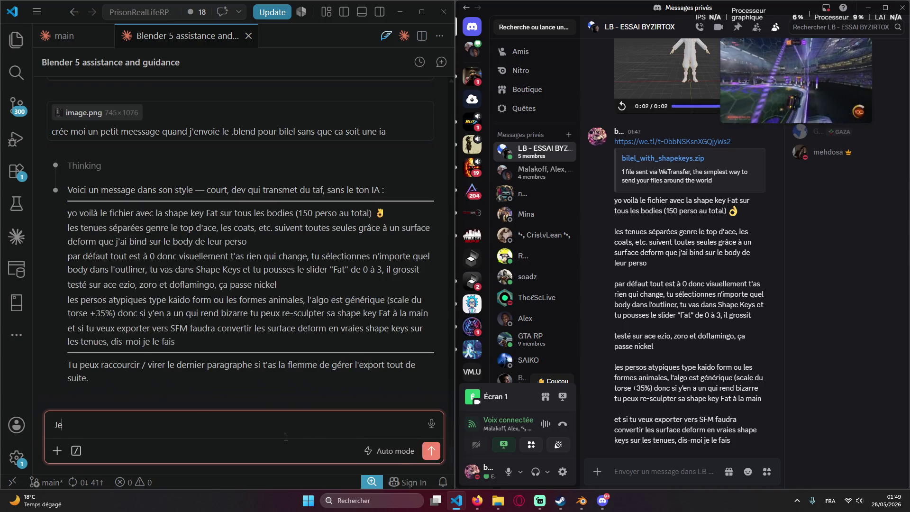
{"action": "type", "text": "/"}
Send Claude a note about compacting while waiting and using the project for side Blender work.
{"action": "key", "text": "BackSpace"}
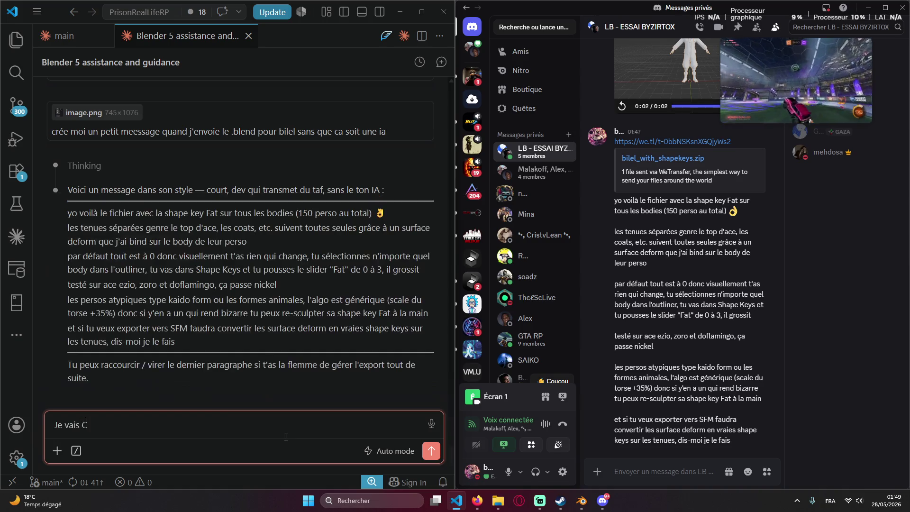
{"action": "type", "text": "Cmpact"}
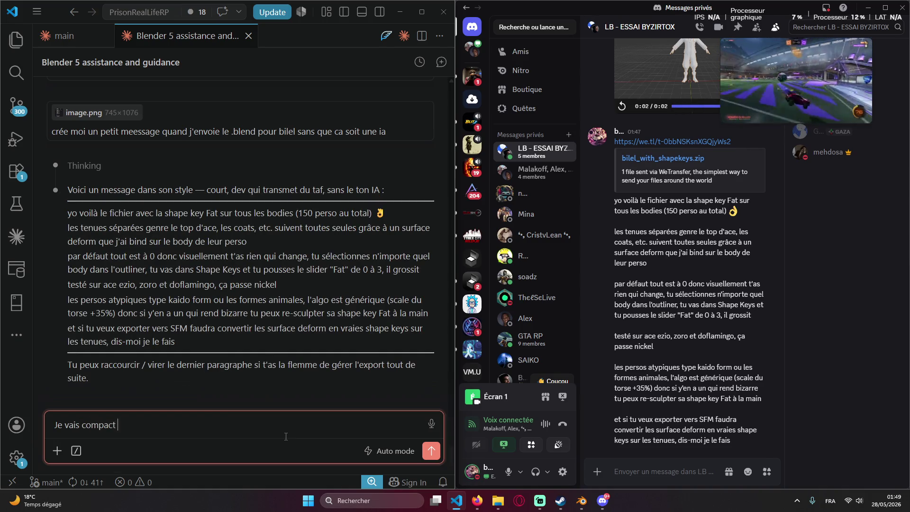
{"action": "type", "text": "du ca réponse :) et oui je me sertdu proje"}
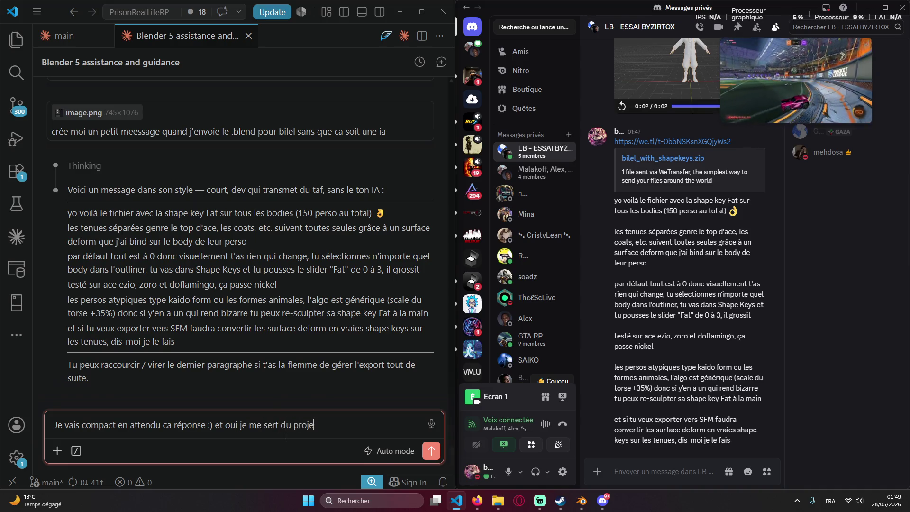
{"action": "type", "text": "t prison rp vue que j'ai des "}
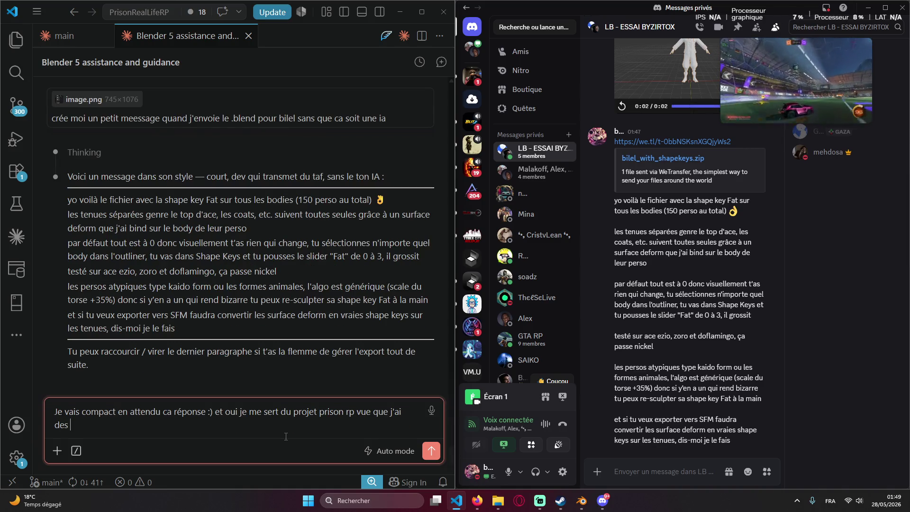
{"action": "type", "text": "sacrée skills"}
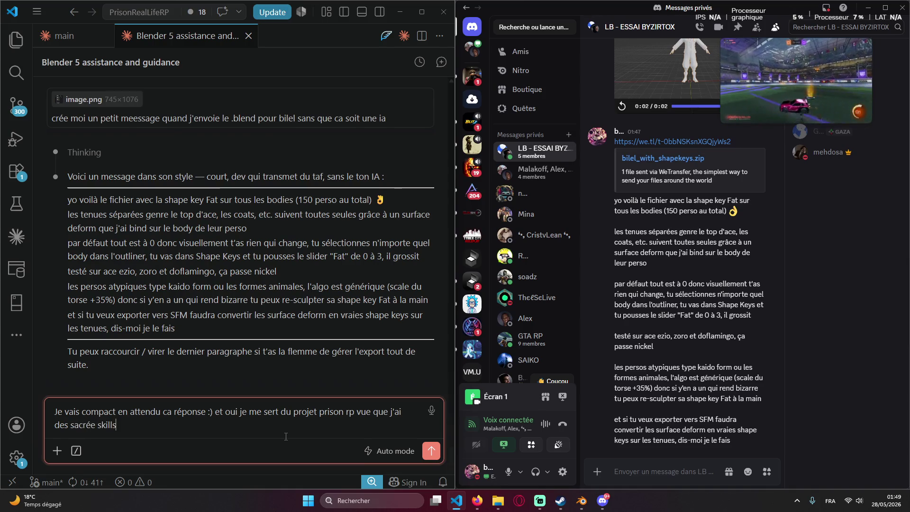
{"action": "type", "text": " avec blend"}
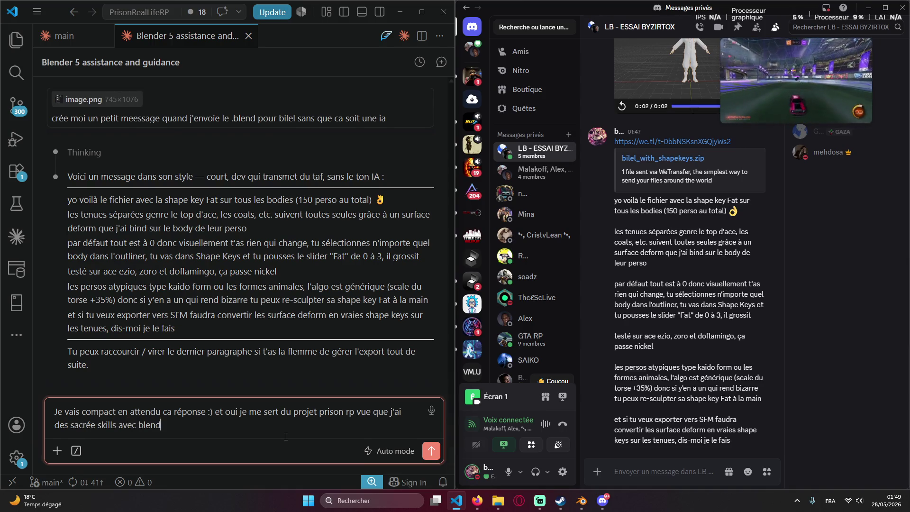
{"action": "type", "text": "es"}
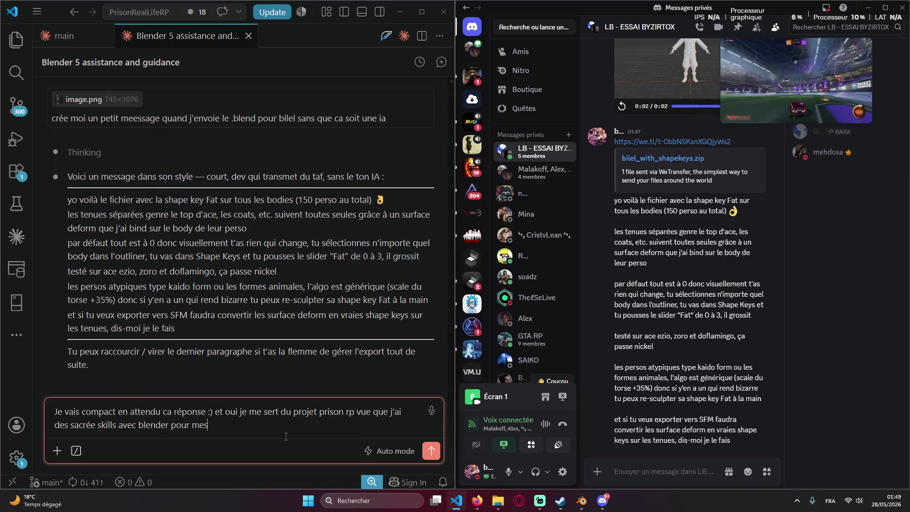
{"action": "type", "text": " m"}
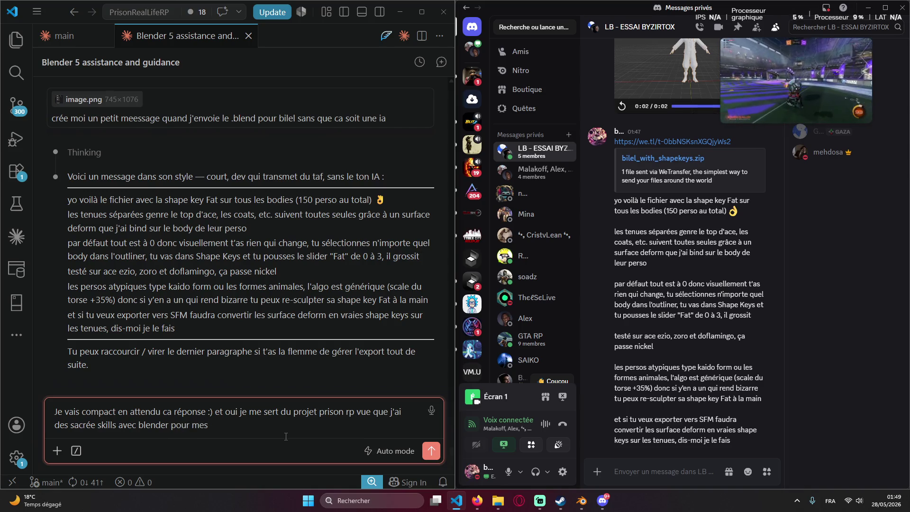
{"action": "type", "text": "ojet blender"}
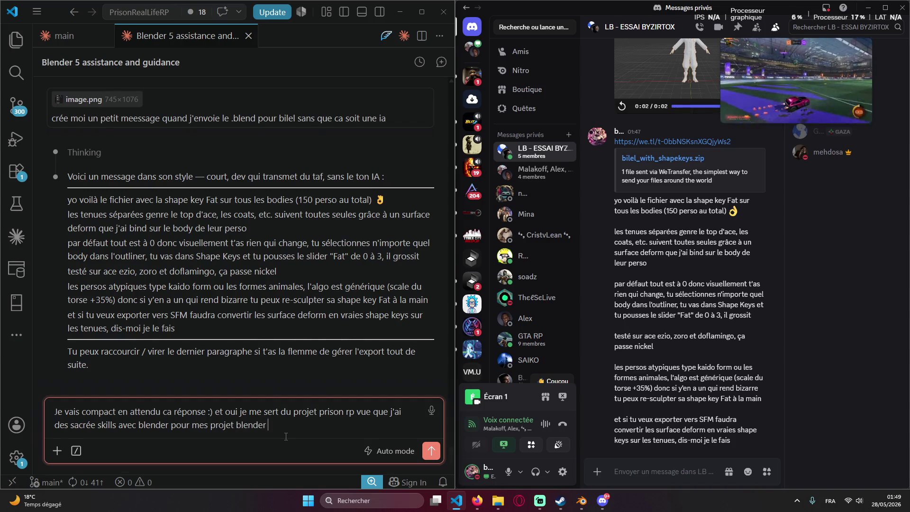
{"action": "type", "text": " a coter"}
{"action": "key", "text": "Return"}
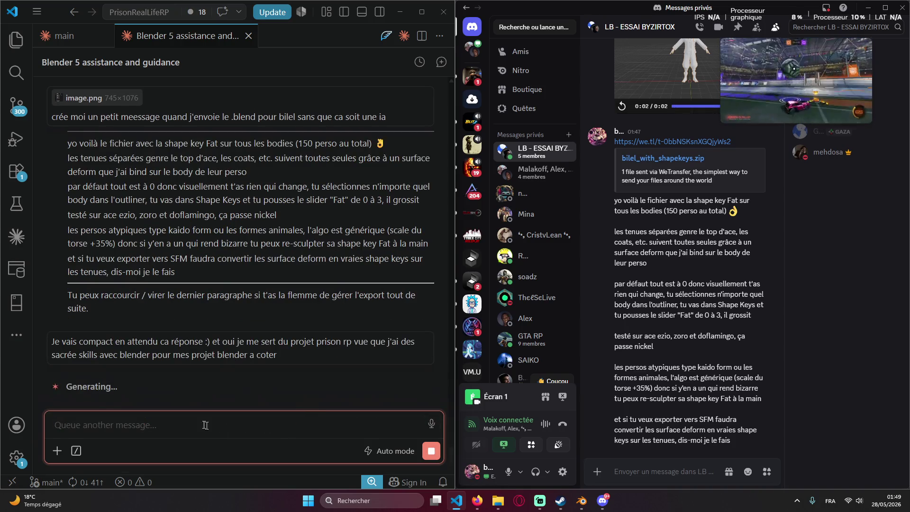
{"action": "left_click", "coordinate": [691, 475]}
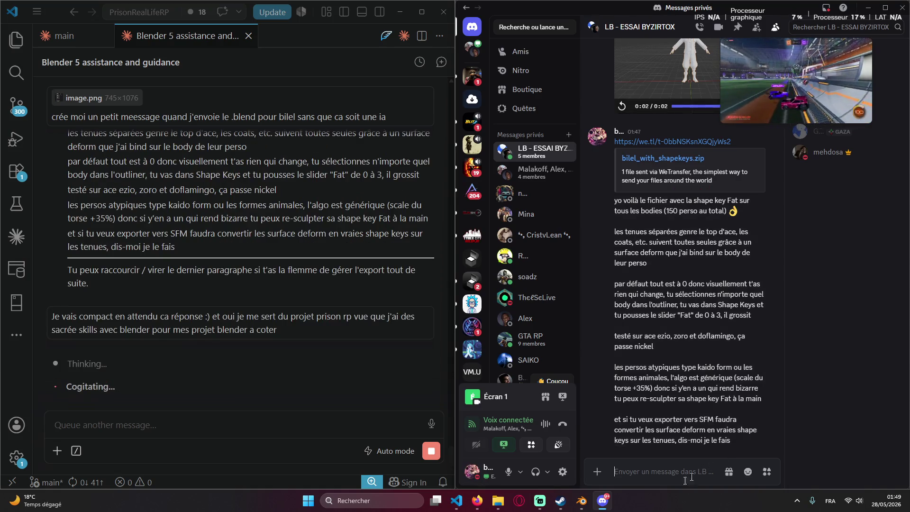
{"action": "type", "text": "taune"}
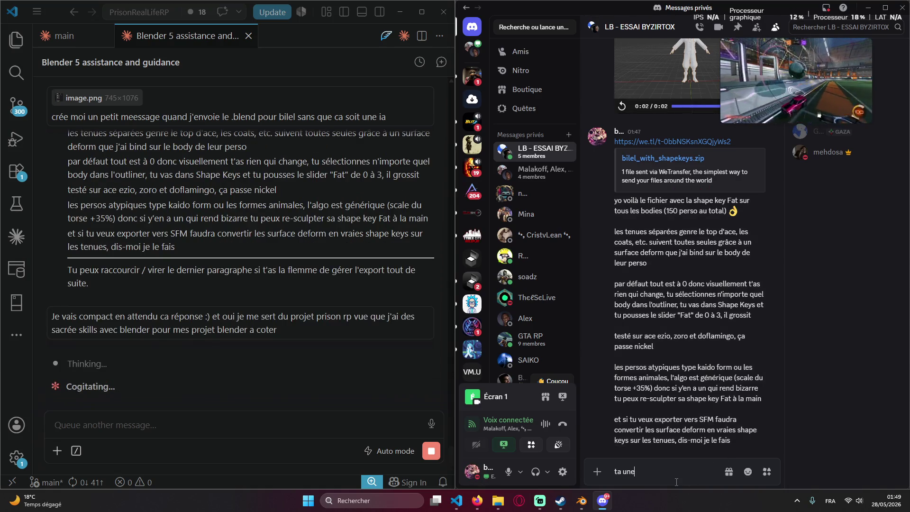
Post a Discord follow-up asking for another mission if everything works.
{"action": "key", "text": "BackSpace"}
{"action": "key", "text": "BackSpace"}
{"action": "key", "text": "BackSpace"}
{"action": "type", "text": "Si tout fonctionnent bien"}
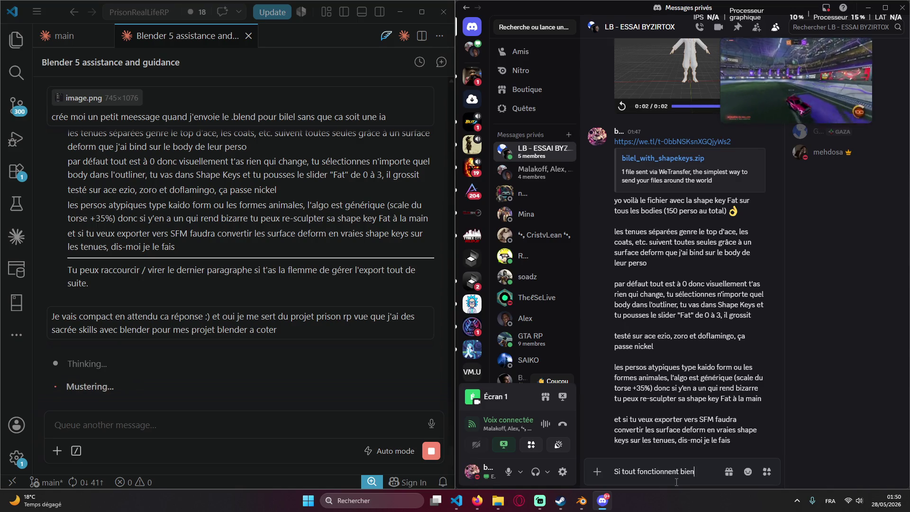
{"action": "type", "text": " donne mo"}
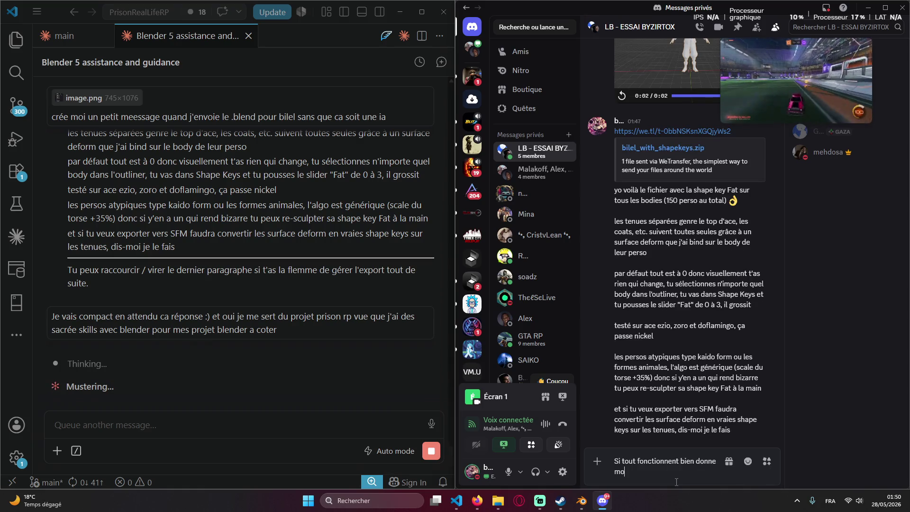
{"action": "type", "text": "i du taff"}
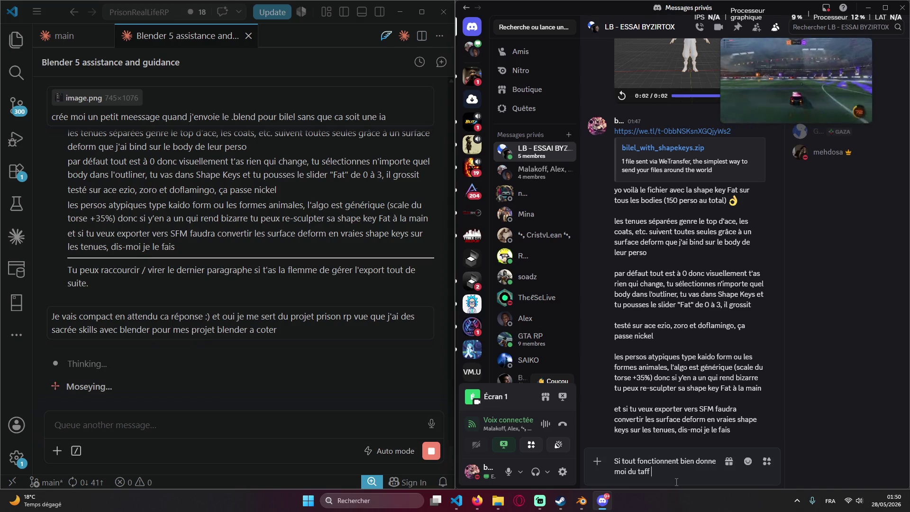
{"action": "key", "text": "BackSpace"}
{"action": "key", "text": "BackSpace"}
{"action": "key", "text": "BackSpace"}
{"action": "type", "text": "unee autre"}
{"action": "key", "text": "BackSpace"}
{"action": "key", "text": "BackSpace"}
{"action": "key", "text": "BackSpace"}
{"action": "key", "text": "BackSpace"}
{"action": "key", "text": "BackSpace"}
{"action": "key", "text": "BackSpace"}
{"action": "key", "text": "BackSpace"}
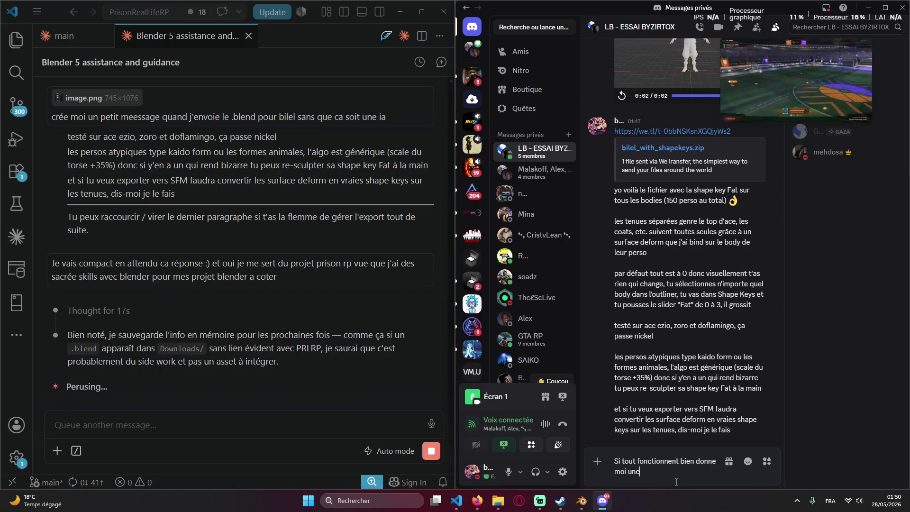
{"action": "type", "text": " autre missions stvv :"}
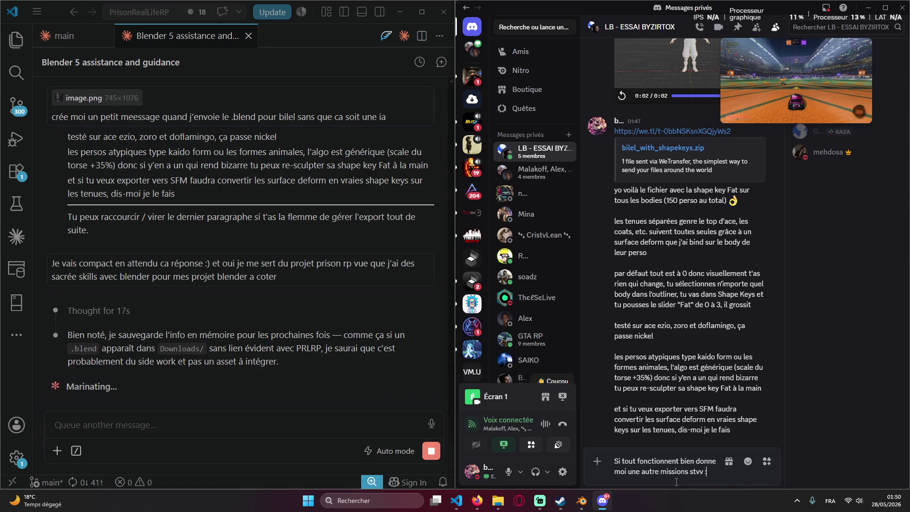
{"action": "type", "text": ")"}
{"action": "key", "text": "Return"}
{"action": "left_click", "coordinate": [226, 421]}
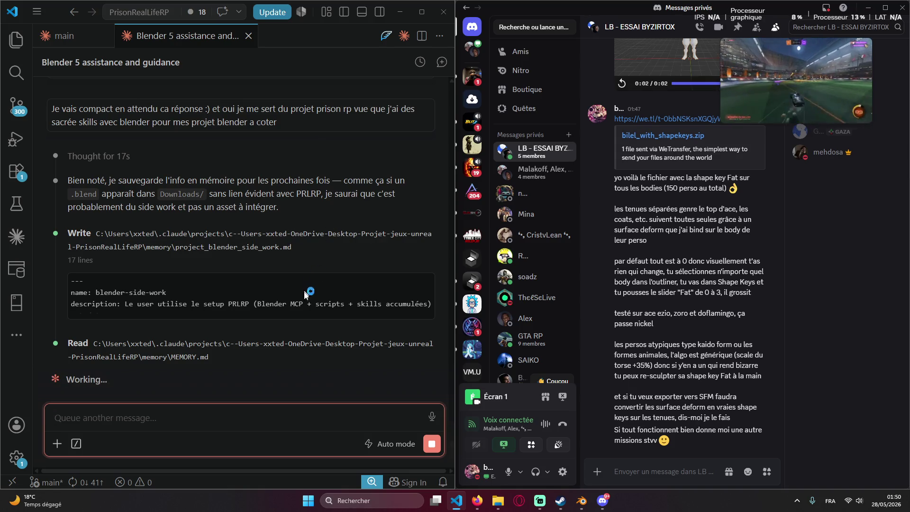
Check the Téléchargements folder with the bilel archives, then bring the Claude chat forward.
{"action": "left_click", "coordinate": [496, 506]}
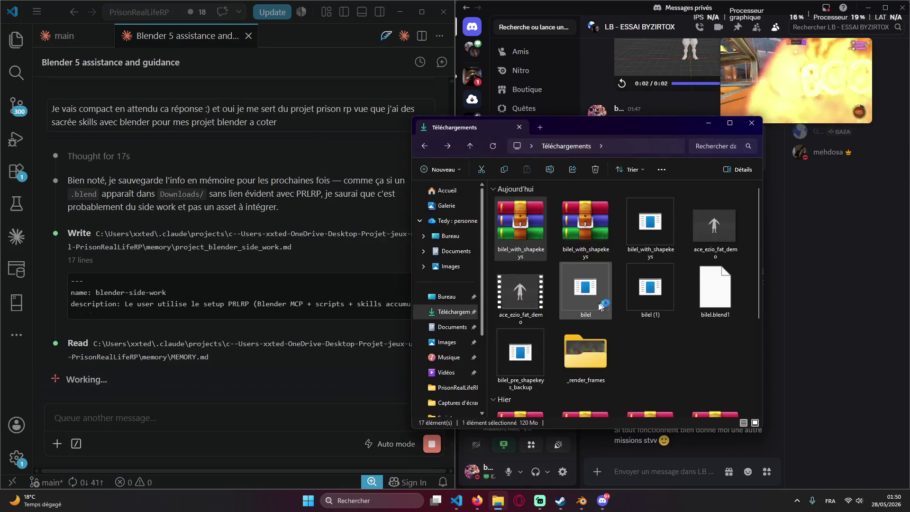
{"action": "left_click_drag", "start_coordinate": [666, 362], "coordinate": [530, 363]}
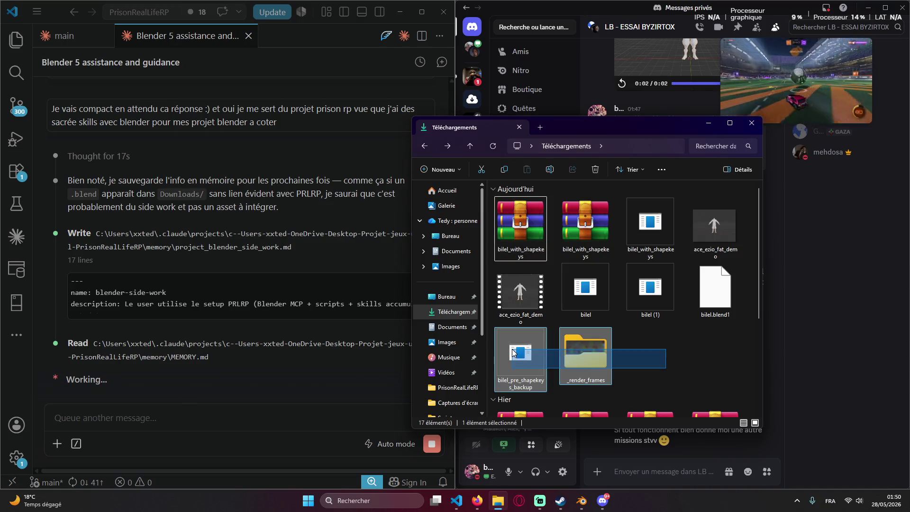
{"action": "left_click", "coordinate": [640, 356]}
{"action": "left_click", "coordinate": [709, 123]}
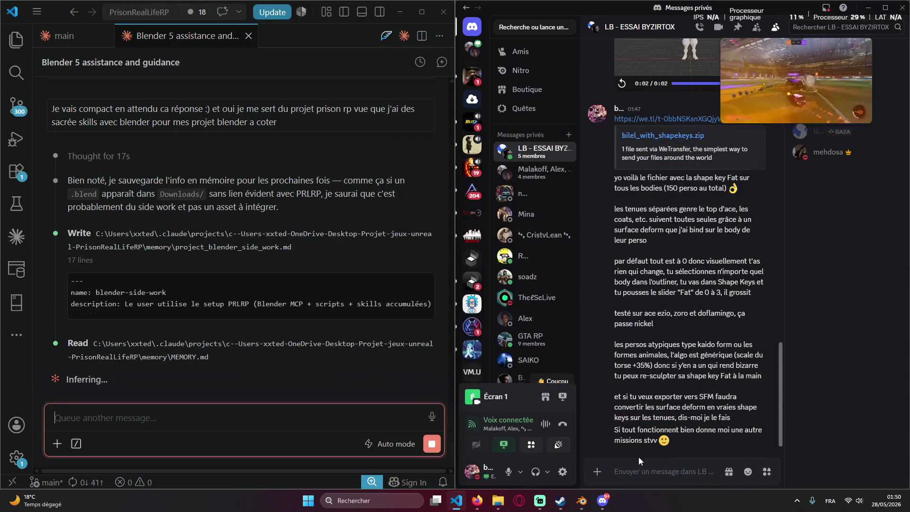
{"action": "left_click", "coordinate": [496, 507]}
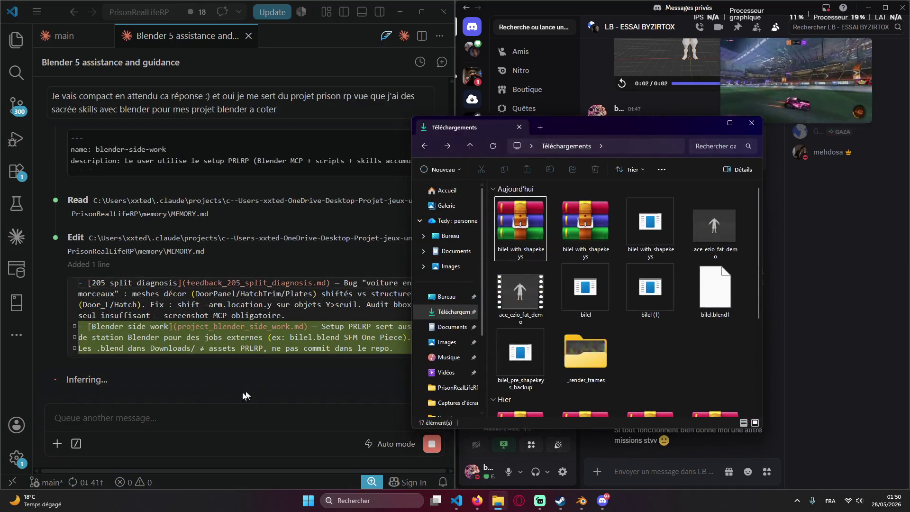
{"action": "left_click", "coordinate": [226, 402]}
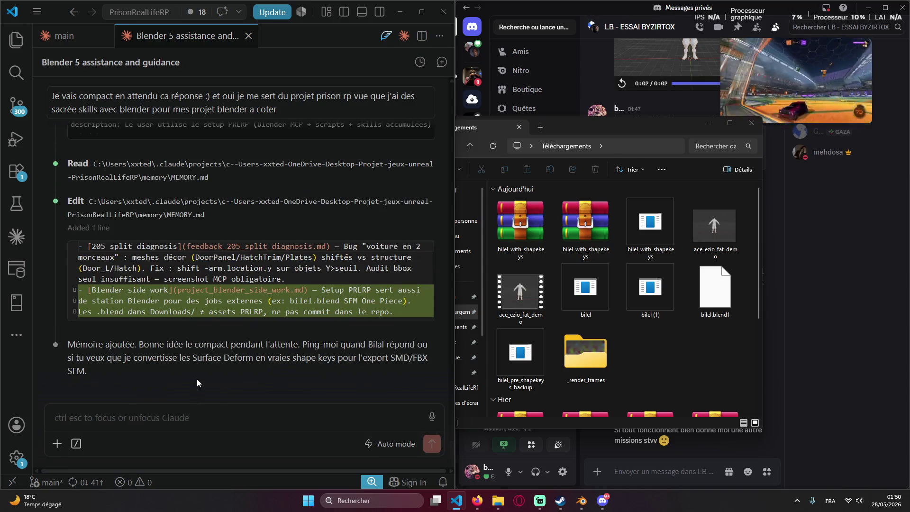
{"action": "left_click", "coordinate": [209, 419]}
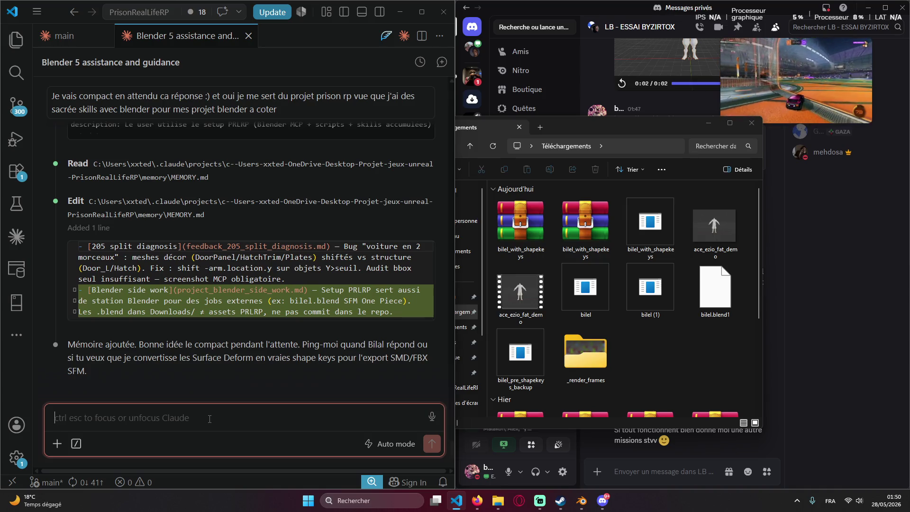
{"action": "type", "text": "/com"}
Run /compact in Claude Code and bring the Discord chat back in front.
{"action": "key", "text": "Return"}
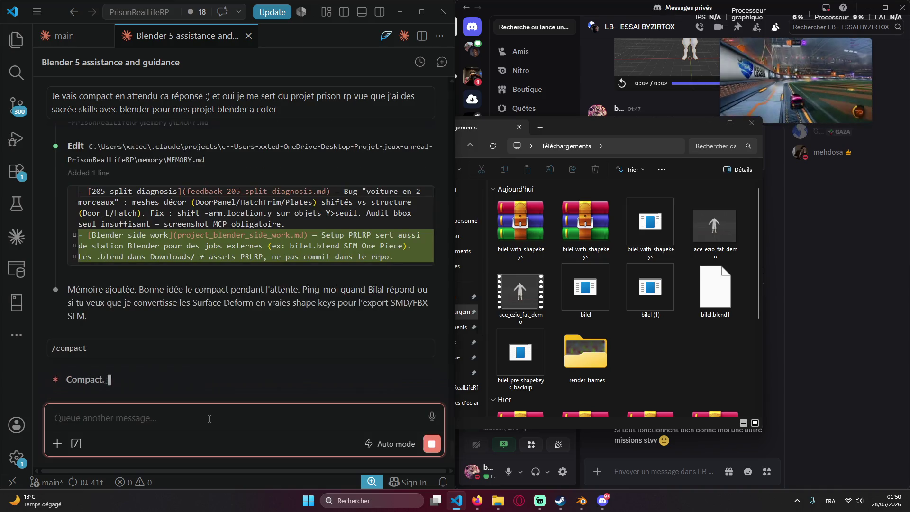
{"action": "left_click", "coordinate": [708, 124]}
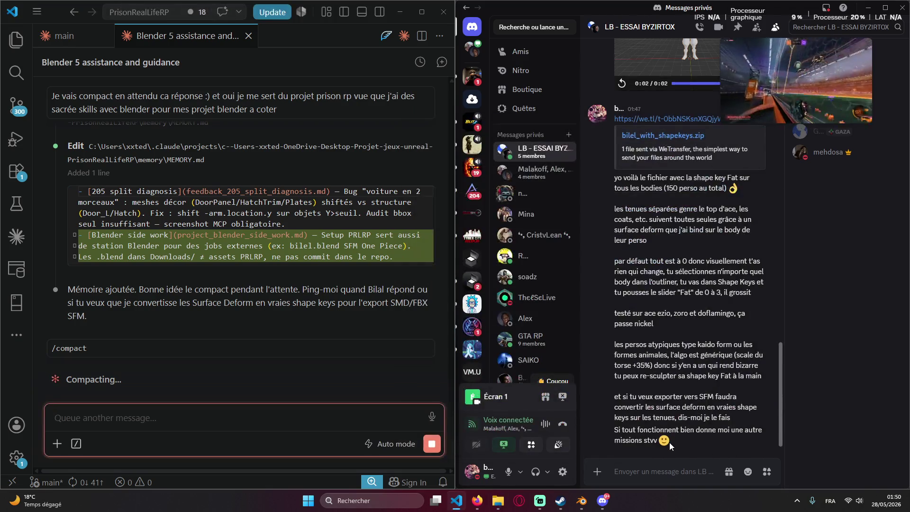
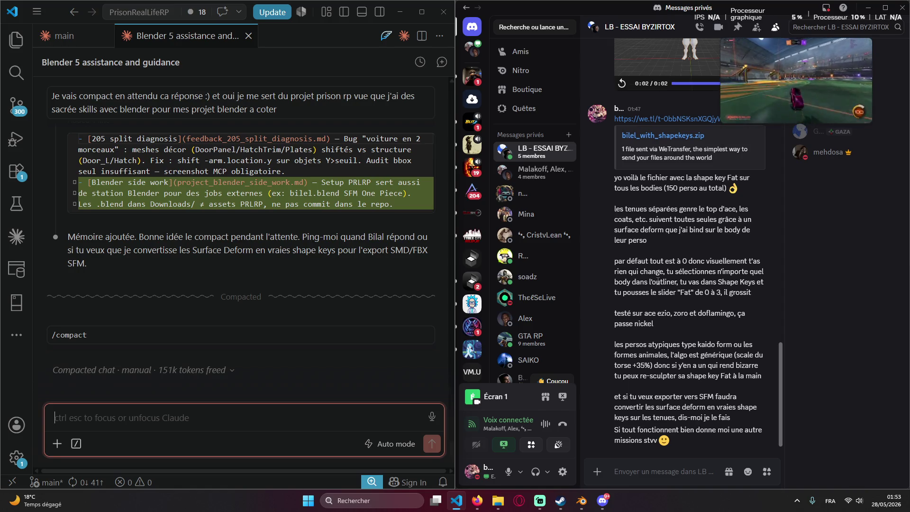
{"action": "type", "text": "je pe"}
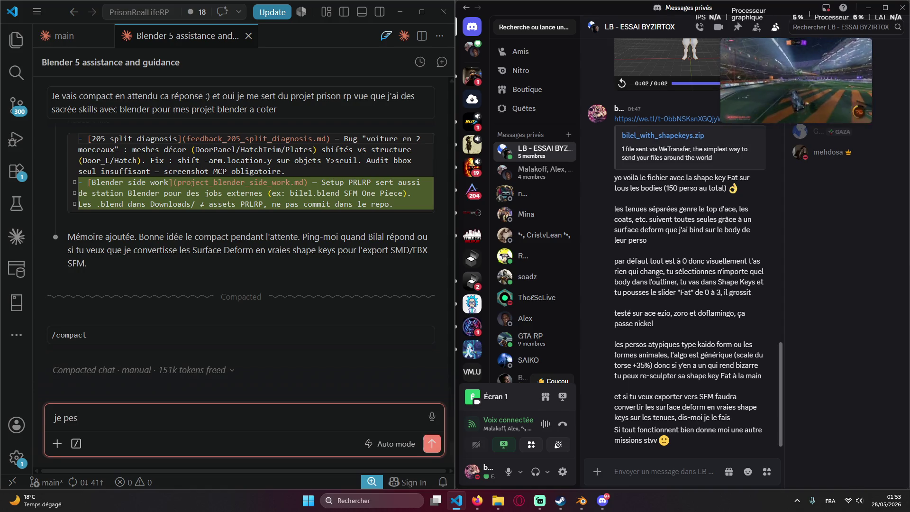
{"action": "type", "text": "nse que"}
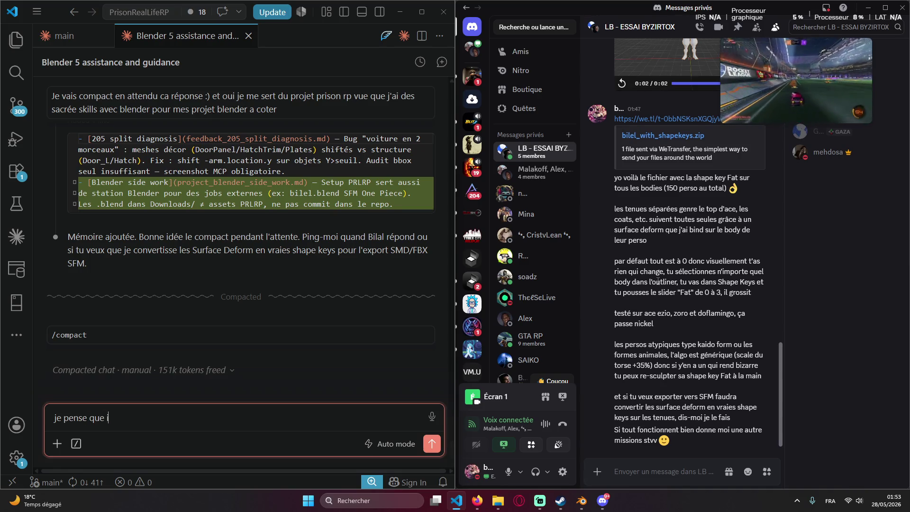
{"action": "type", "text": " o"}
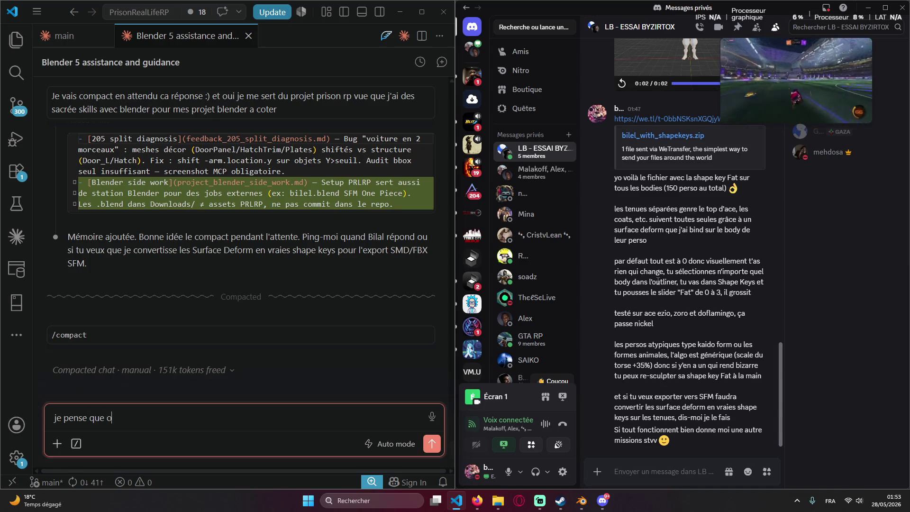
{"action": "type", "text": "ui bilel au"}
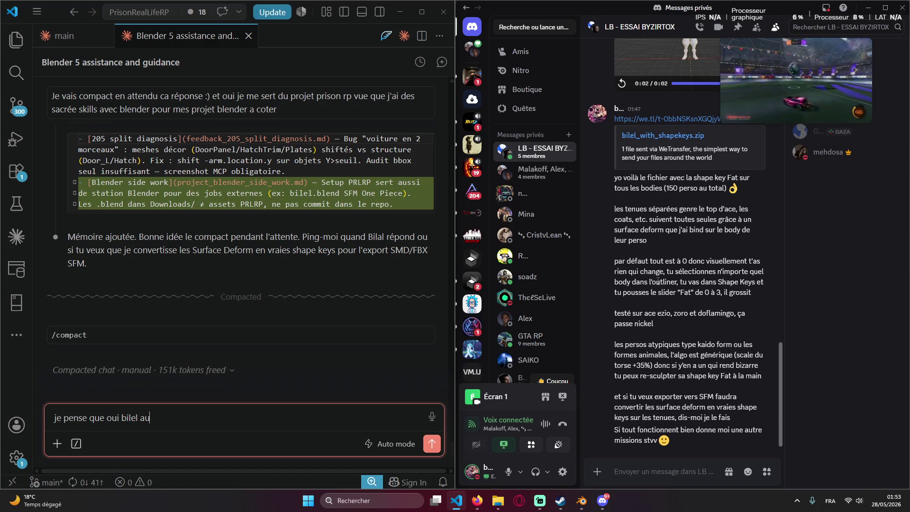
{"action": "type", "text": "ra bes"}
{"action": "type", "text": "oin de l'ai exportée en fbx pour les mettres sur UE5 c'est pou"}
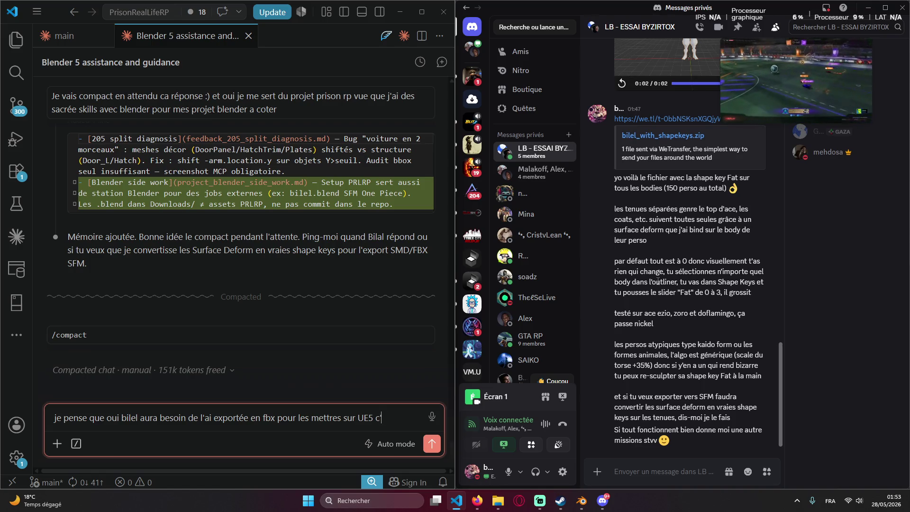
{"action": "type", "text": "r un serveur one pi"}
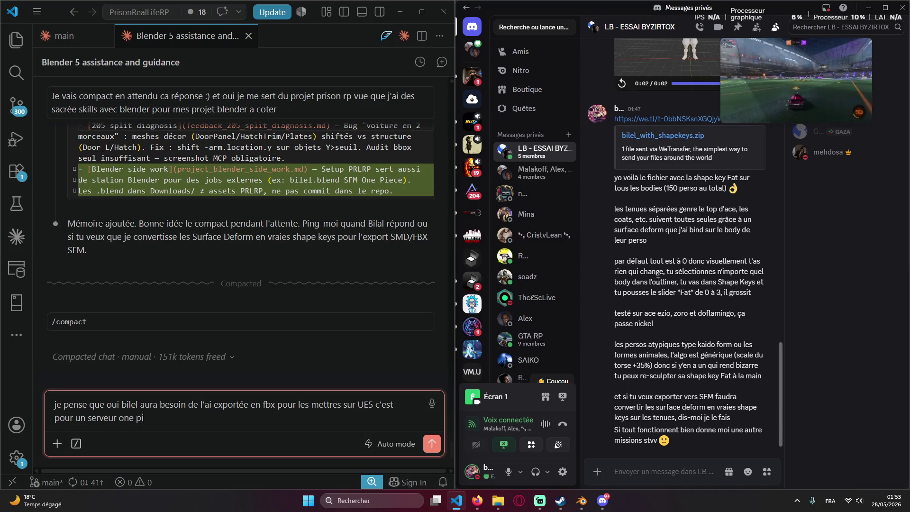
{"action": "type", "text": "ece sur n"}
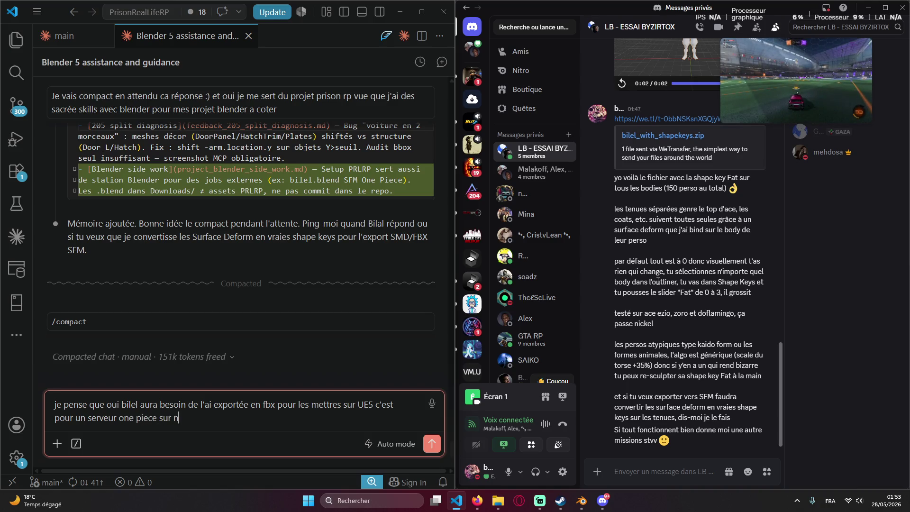
{"action": "type", "text": "anos world"}
Send Claude the reply that the outfit must export to FBX for the Nanos World One Piece server.
{"action": "key", "text": "Return"}
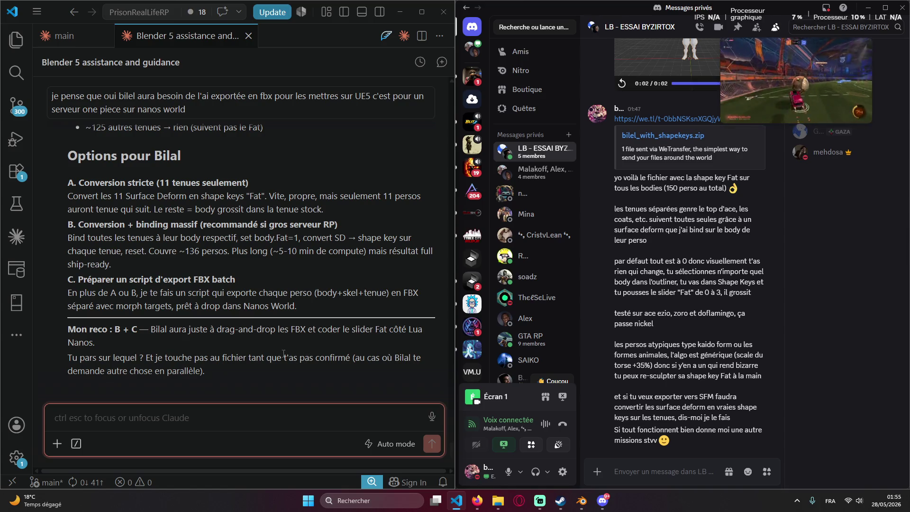
{"action": "scroll", "coordinate": [284, 353], "scroll_direction": "up", "scroll_amount": 2}
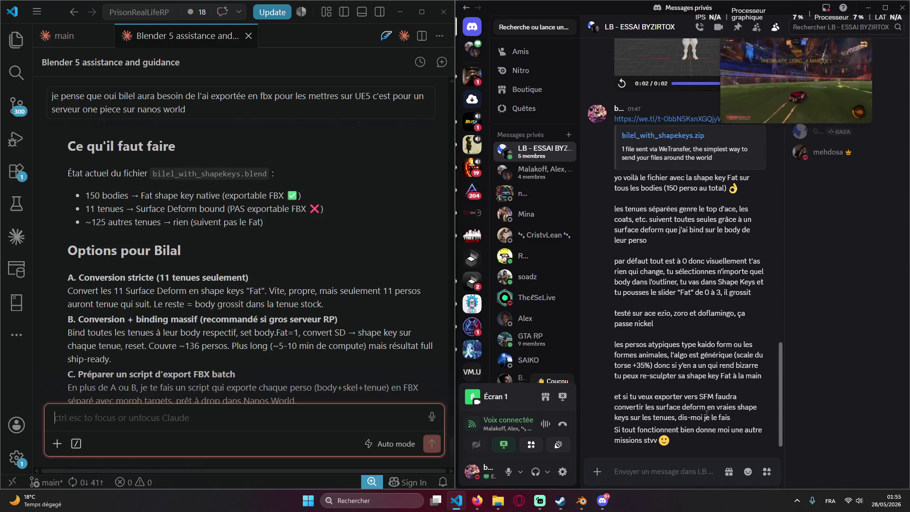
{"action": "left_click", "coordinate": [312, 304]}
{"action": "scroll", "coordinate": [262, 303], "scroll_direction": "up", "scroll_amount": 1}
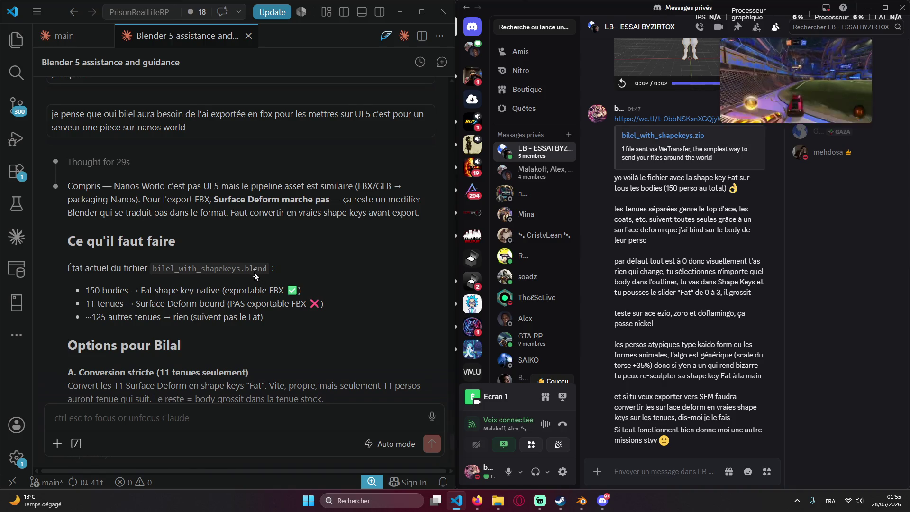
{"action": "scroll", "coordinate": [255, 273], "scroll_direction": "down", "scroll_amount": 5}
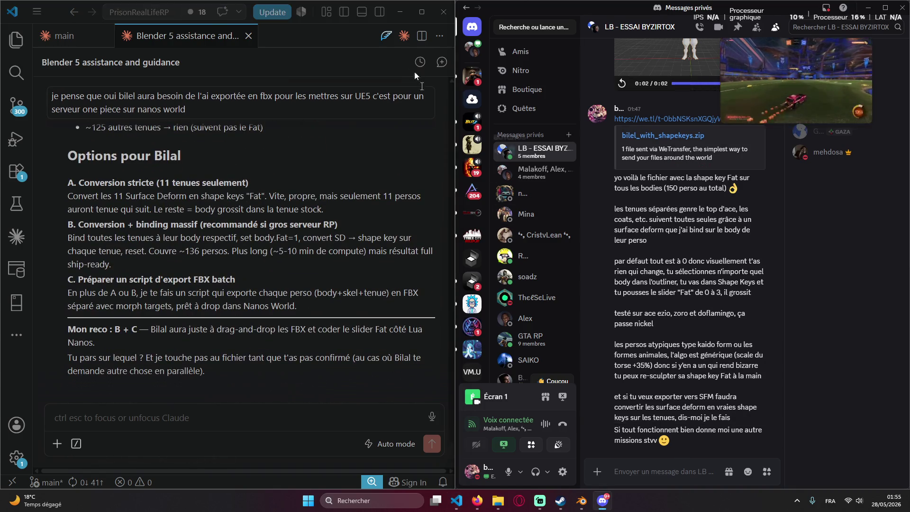
Close VS Code, bring Blender forward maximized and save the shape-key file with Ctrl+S.
{"action": "left_click", "coordinate": [449, 12]}
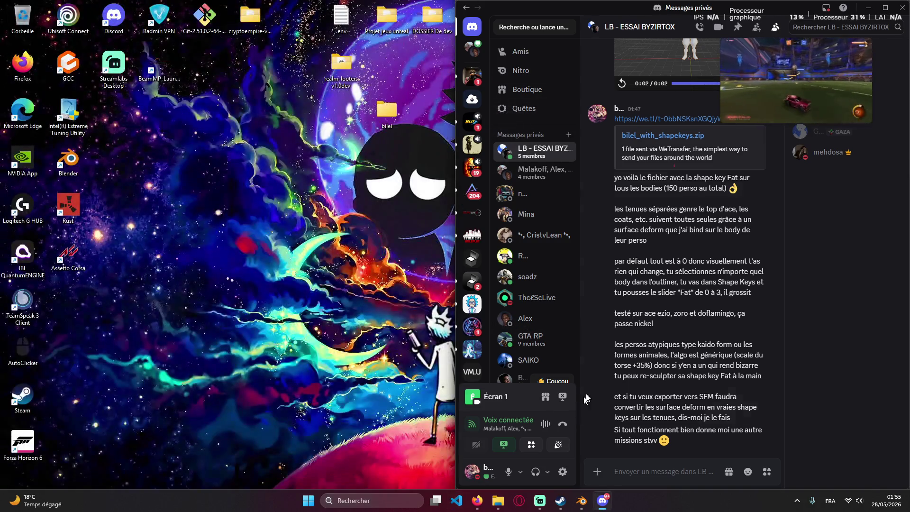
{"action": "left_click", "coordinate": [886, 9]}
{"action": "mouse_move", "coordinate": [582, 500]}
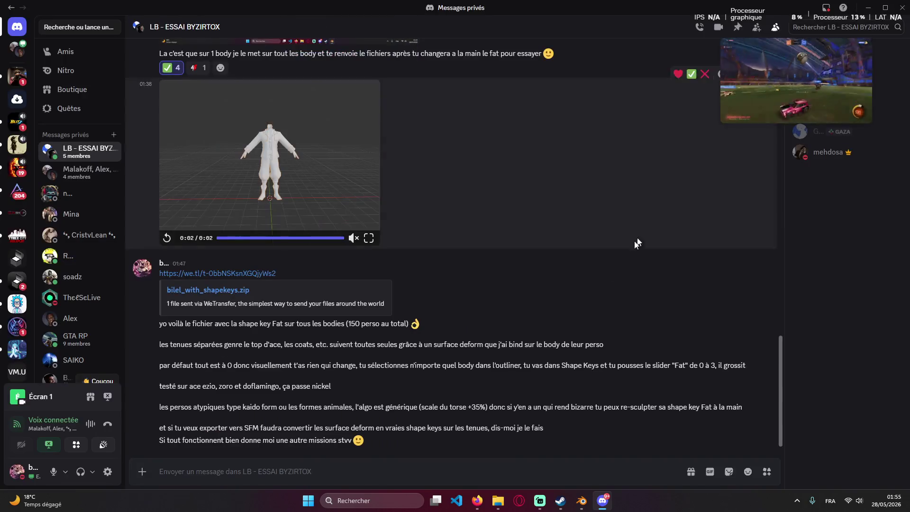
{"action": "left_click", "coordinate": [582, 507]}
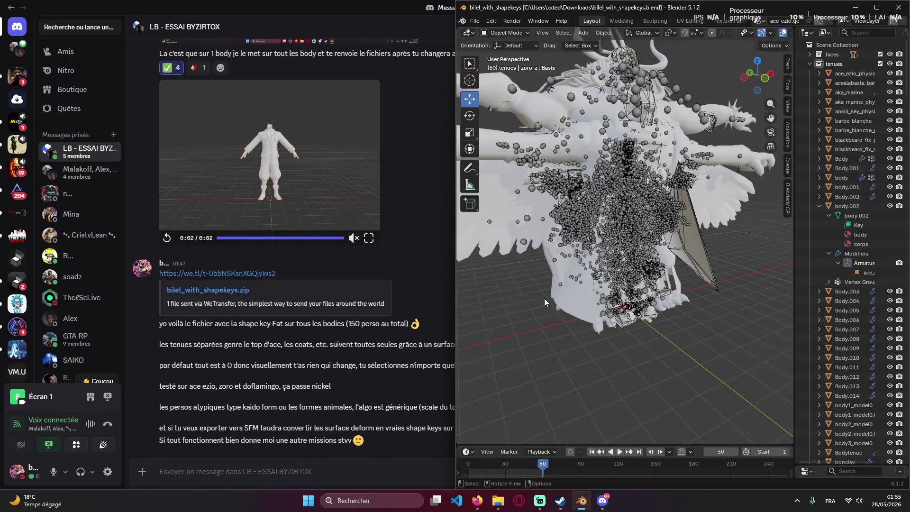
{"action": "key", "text": "ctrl+s"}
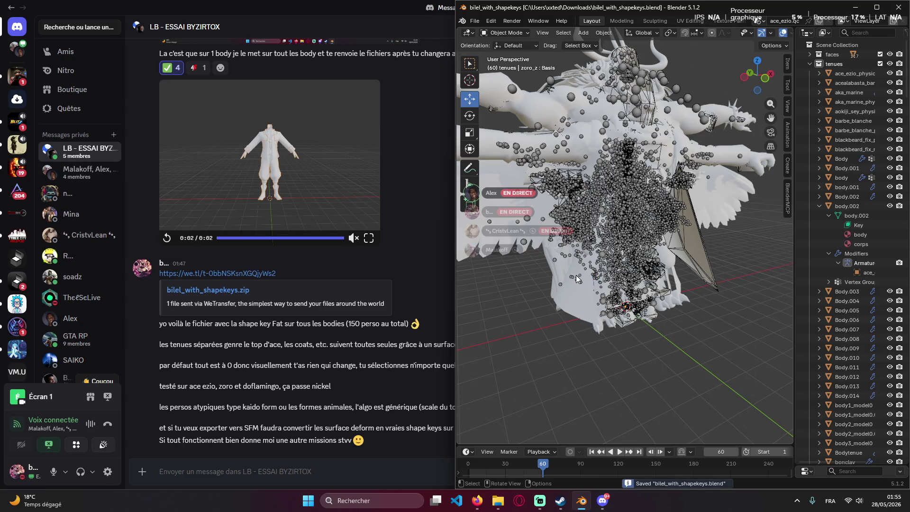
{"action": "left_click", "coordinate": [876, 6]}
Inspect the outfit in the Modeling and Sculpting workspaces, then quit Blender saving changes.
{"action": "left_click", "coordinate": [179, 21]}
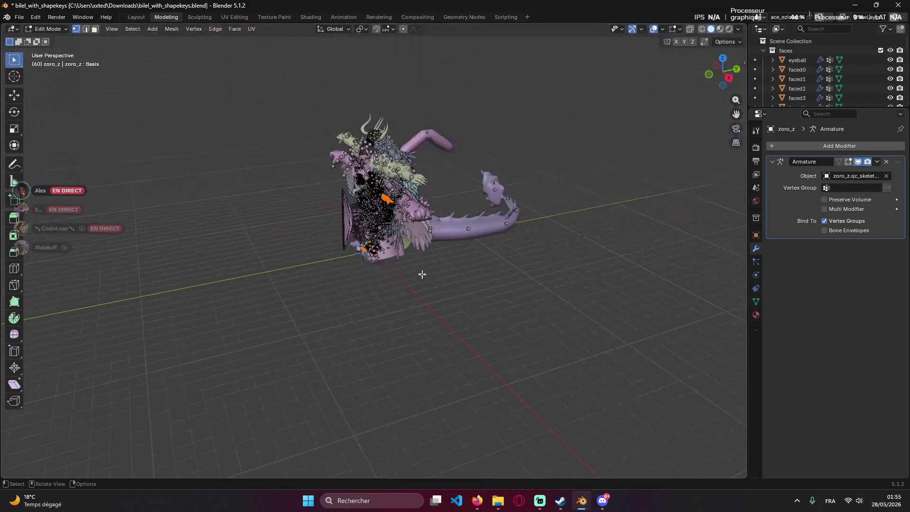
{"action": "mouse_move", "coordinate": [421, 274]}
{"action": "middle_mouse_down"}
{"action": "mouse_move", "coordinate": [482, 143]}
{"action": "mouse_move", "coordinate": [392, 183]}
{"action": "mouse_move", "coordinate": [161, 41]}
{"action": "middle_mouse_up"}
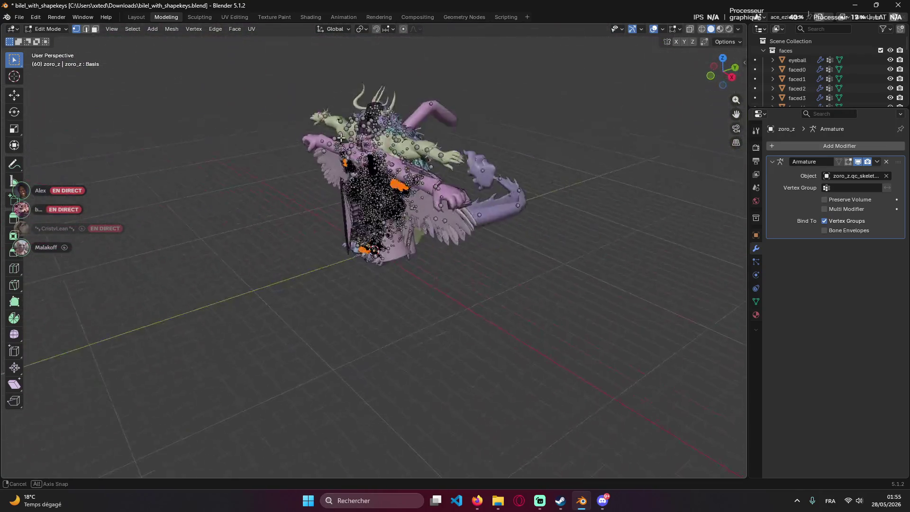
{"action": "left_click", "coordinate": [200, 16]}
{"action": "scroll", "coordinate": [359, 265], "scroll_direction": "down", "scroll_amount": 5}
{"action": "scroll", "coordinate": [359, 265], "scroll_direction": "down", "scroll_amount": 5}
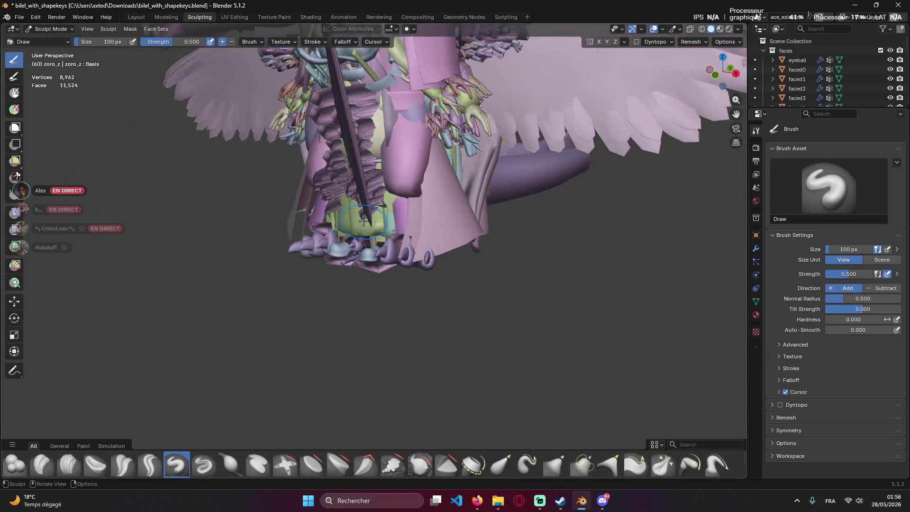
{"action": "mouse_move", "coordinate": [359, 265]}
{"action": "middle_mouse_down"}
{"action": "mouse_move", "coordinate": [298, 211]}
{"action": "mouse_move", "coordinate": [463, 157]}
{"action": "middle_mouse_up"}
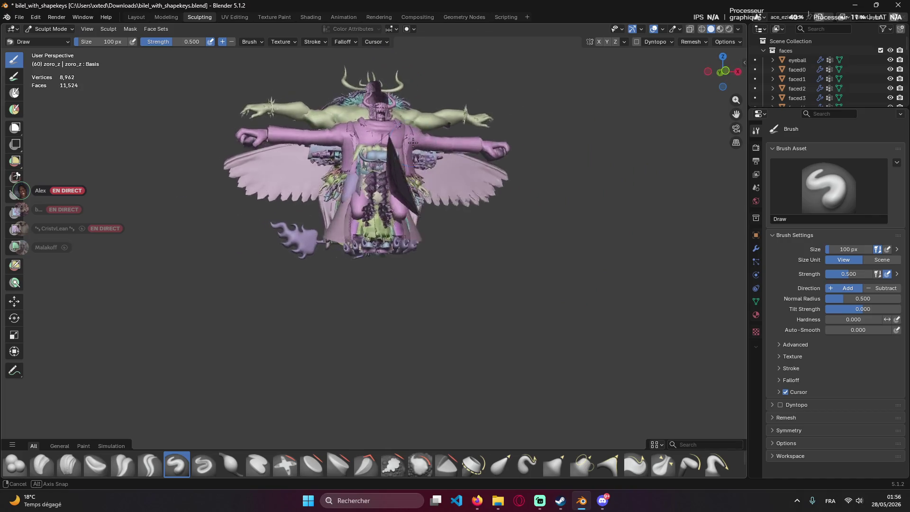
{"action": "scroll", "coordinate": [462, 156], "scroll_direction": "up", "scroll_amount": 5}
{"action": "mouse_move", "coordinate": [462, 157]}
{"action": "middle_mouse_down"}
{"action": "mouse_move", "coordinate": [454, 235]}
{"action": "mouse_move", "coordinate": [240, 212]}
{"action": "mouse_move", "coordinate": [496, 221]}
{"action": "mouse_move", "coordinate": [610, 163]}
{"action": "mouse_move", "coordinate": [607, 187]}
{"action": "mouse_move", "coordinate": [433, 138]}
{"action": "mouse_move", "coordinate": [335, 183]}
{"action": "mouse_move", "coordinate": [531, 236]}
{"action": "middle_mouse_up"}
{"action": "scroll", "coordinate": [285, 213], "scroll_direction": "down", "scroll_amount": 5}
{"action": "scroll", "coordinate": [433, 137], "scroll_direction": "up", "scroll_amount": 5}
{"action": "scroll", "coordinate": [335, 182], "scroll_direction": "down", "scroll_amount": 5}
{"action": "left_click", "coordinate": [897, 5]}
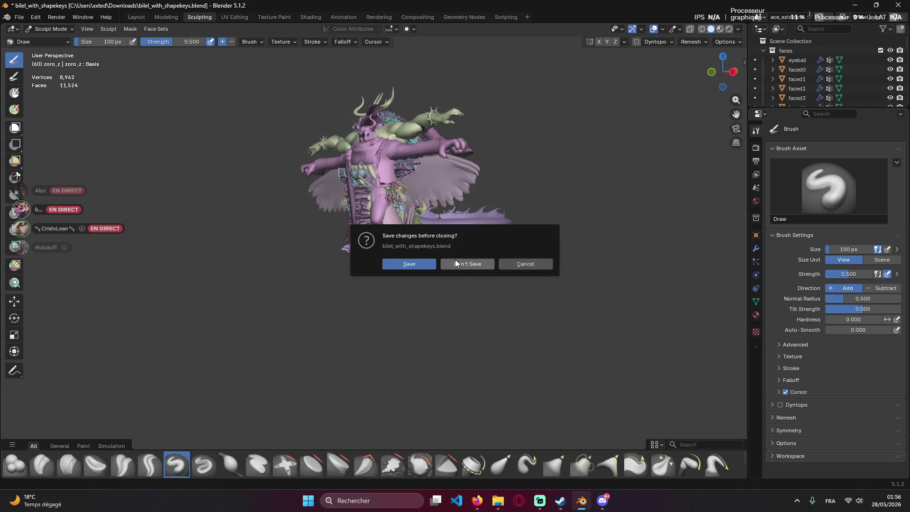
{"action": "left_click", "coordinate": [417, 264]}
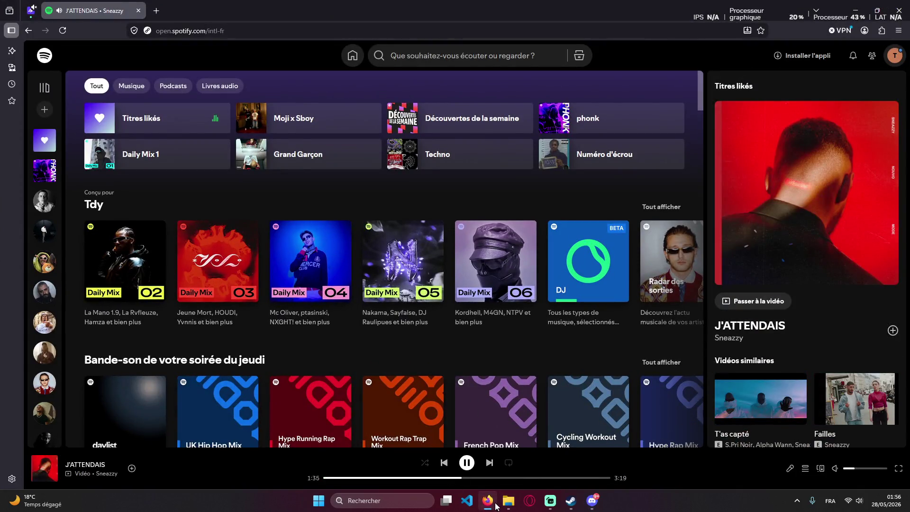
Drag the shape-key archive from Téléchargements to the desktop, move the folder to the top icon row, return to Discord.
{"action": "left_click", "coordinate": [508, 501]}
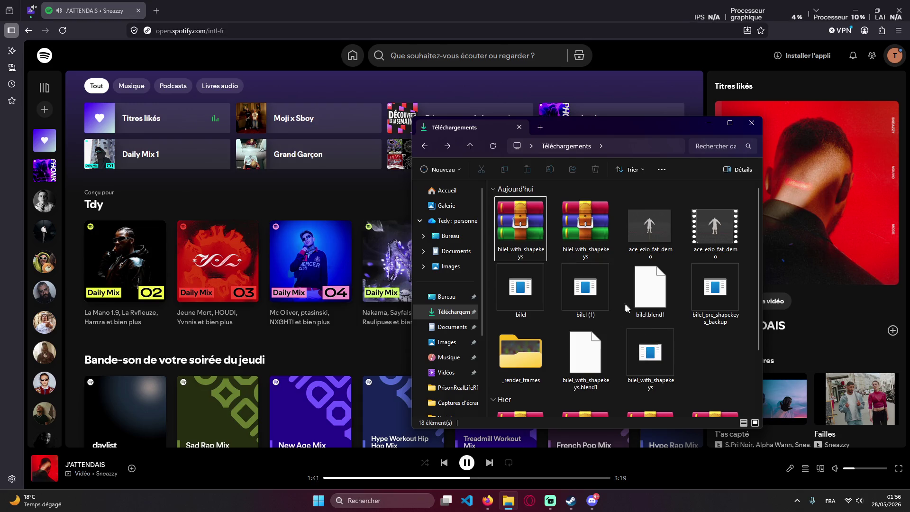
{"action": "mouse_move", "coordinate": [512, 226]}
{"action": "left_mouse_down"}
{"action": "mouse_move", "coordinate": [349, 193]}
{"action": "mouse_move", "coordinate": [390, 114]}
{"action": "left_mouse_up"}
{"action": "double_click", "coordinate": [387, 111]}
{"action": "left_click", "coordinate": [764, 139]}
{"action": "mouse_move", "coordinate": [387, 110]}
{"action": "left_mouse_down"}
{"action": "mouse_move", "coordinate": [615, 66]}
{"action": "mouse_move", "coordinate": [616, 29]}
{"action": "left_mouse_up"}
{"action": "left_click", "coordinate": [591, 501]}
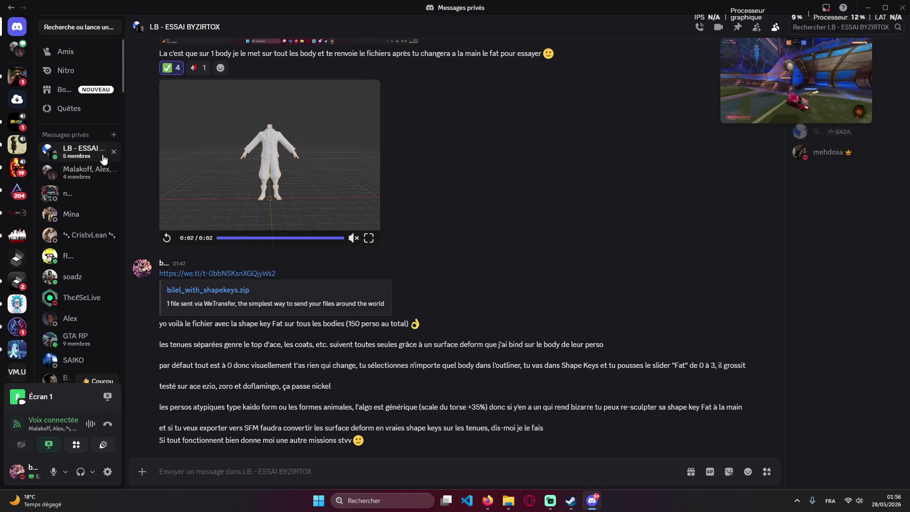
{"action": "scroll", "coordinate": [342, 354], "scroll_direction": "up", "scroll_amount": 3}
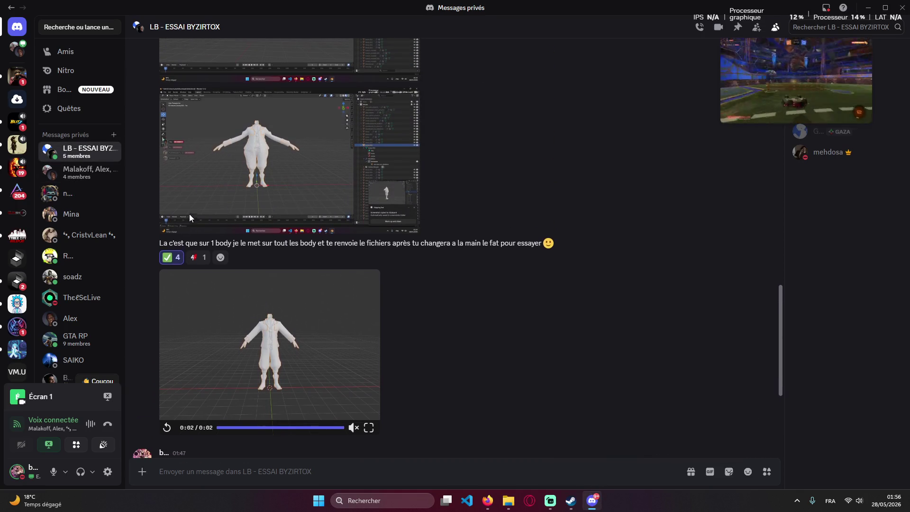
React to the test-render message, peek at the desktop and bring Discord back.
{"action": "left_click", "coordinate": [190, 257]}
{"action": "scroll", "coordinate": [336, 282], "scroll_direction": "down", "scroll_amount": 5}
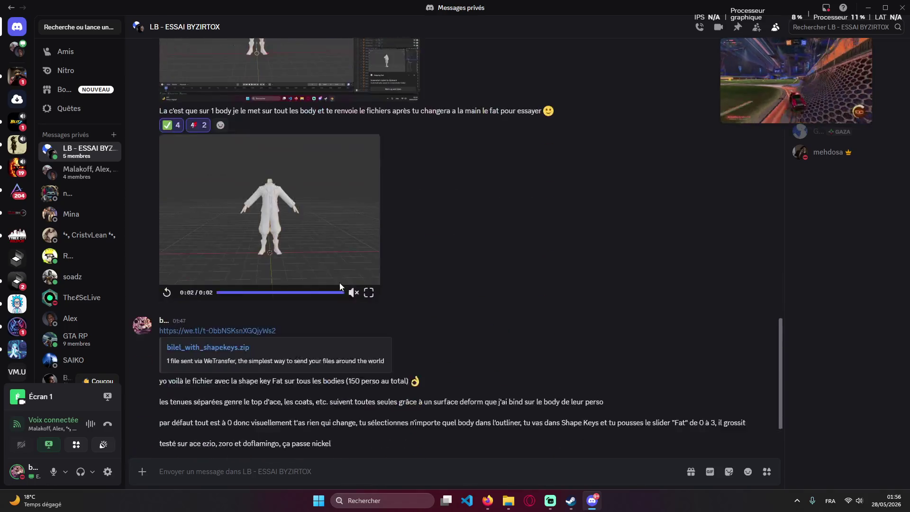
{"action": "key", "text": "super+d"}
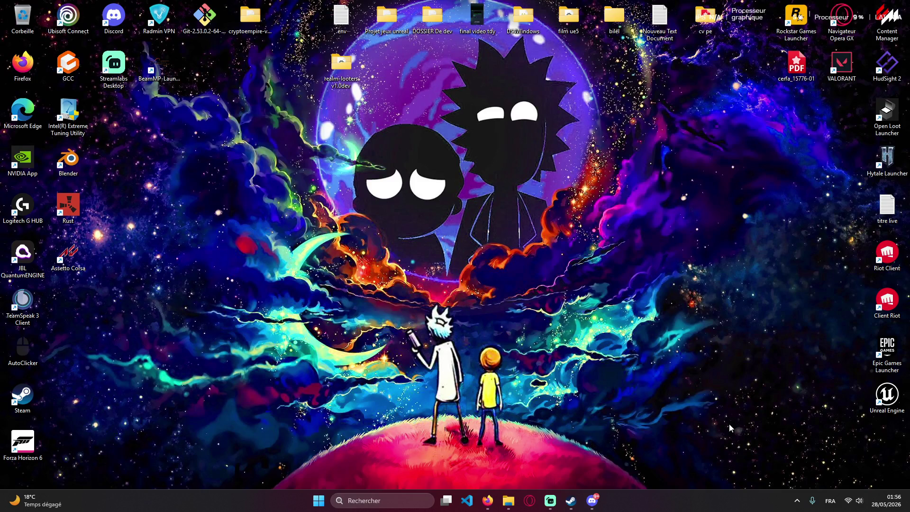
{"action": "left_click", "coordinate": [592, 500]}
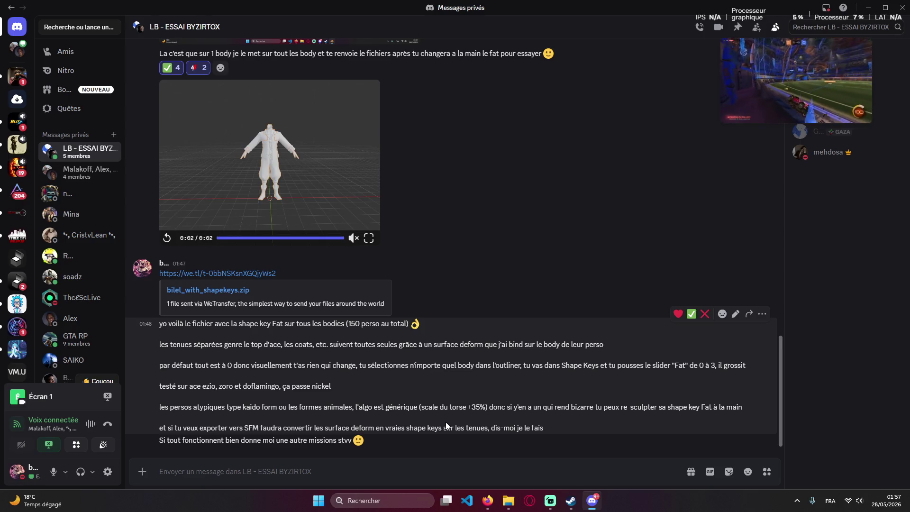
{"action": "scroll", "coordinate": [379, 127], "scroll_direction": "up", "scroll_amount": 2}
{"action": "scroll", "coordinate": [384, 211], "scroll_direction": "down", "scroll_amount": 2}
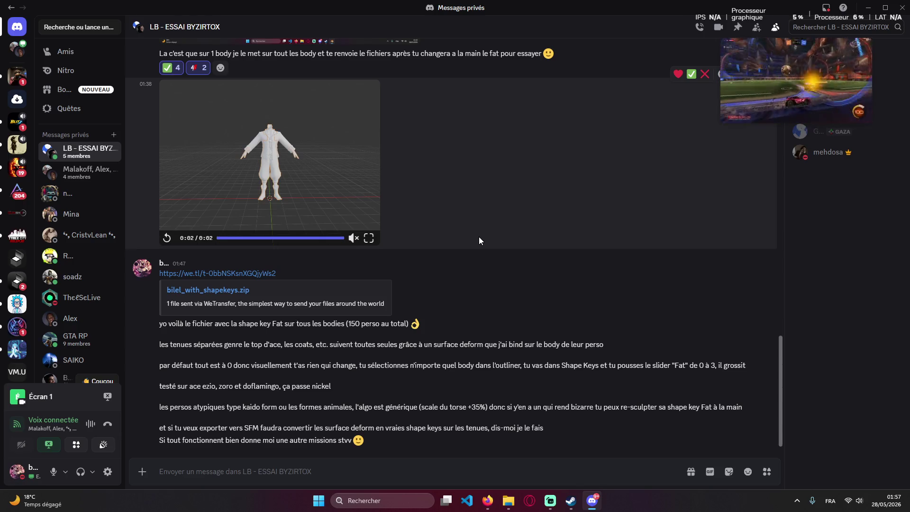
{"action": "mouse_move", "coordinate": [796, 80]}
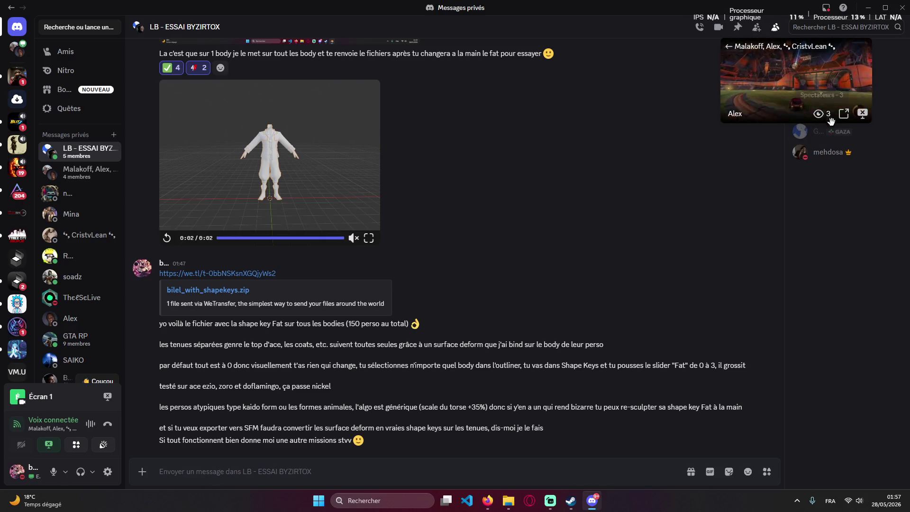
Focus the participants' screen shares in the call, then go back to the LB - ESSAI BYZIRTOX chat.
{"action": "left_click", "coordinate": [843, 114]}
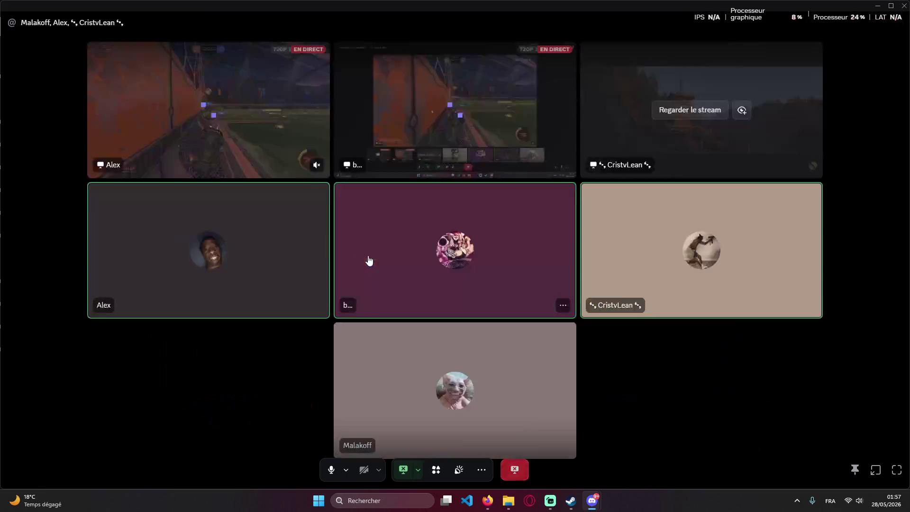
{"action": "left_click", "coordinate": [690, 110]}
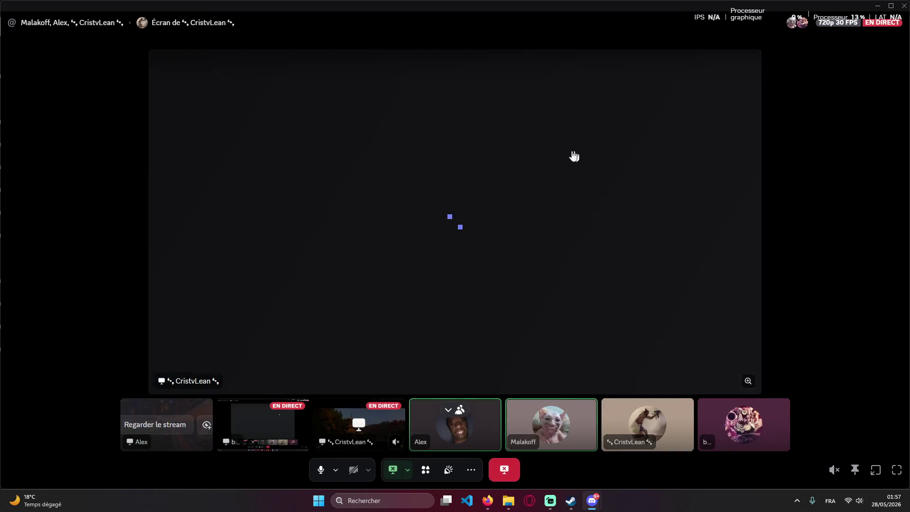
{"action": "left_click", "coordinate": [570, 149]}
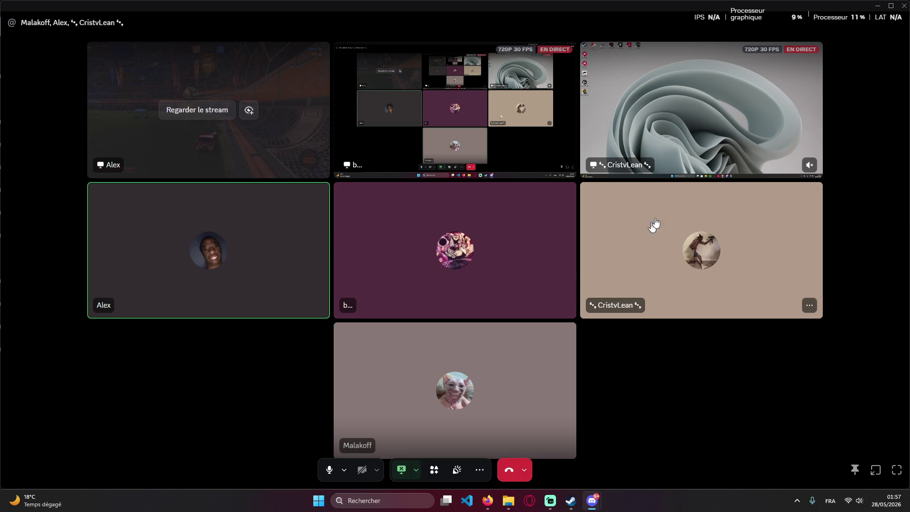
{"action": "left_click", "coordinate": [197, 110]}
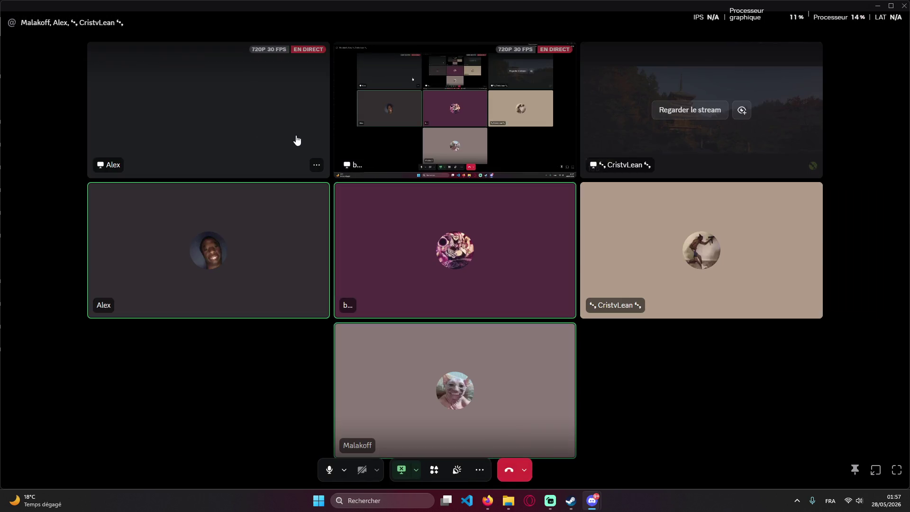
{"action": "left_click", "coordinate": [297, 141]}
{"action": "key", "text": "alt+Left"}
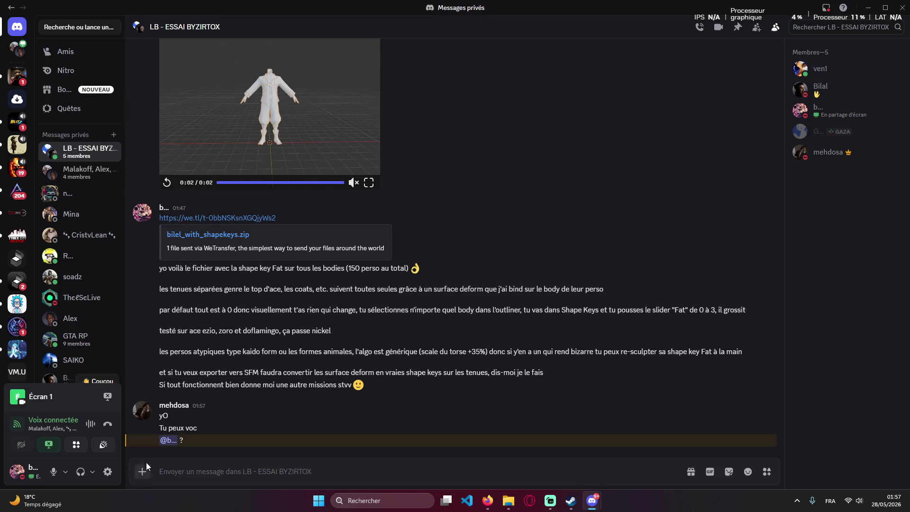
{"action": "type", "text": "vzy appele"}
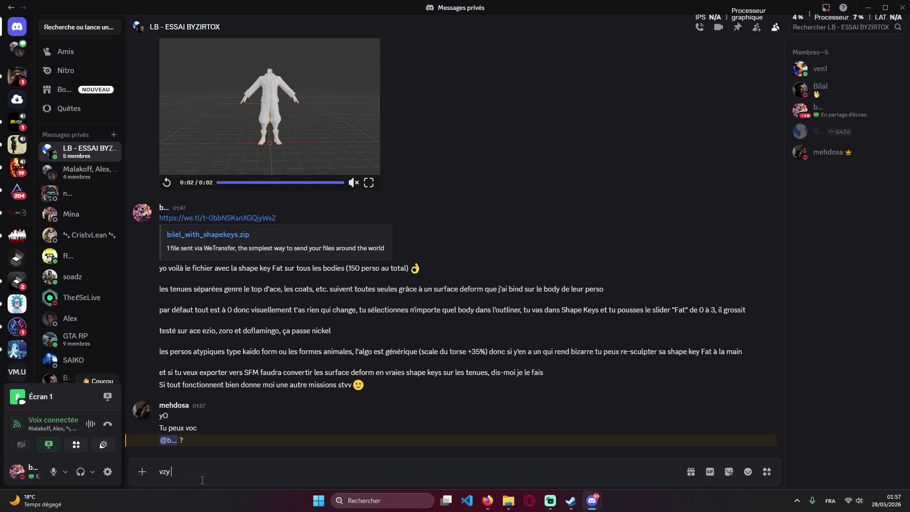
Send 'vzy appele', join the group call and minimize Discord to the desktop.
{"action": "key", "text": "Return"}
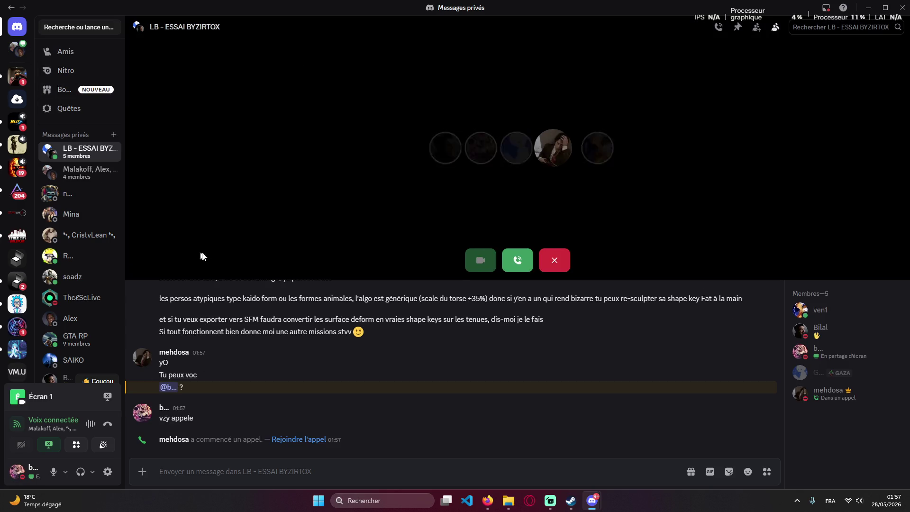
{"action": "left_click", "coordinate": [517, 260]}
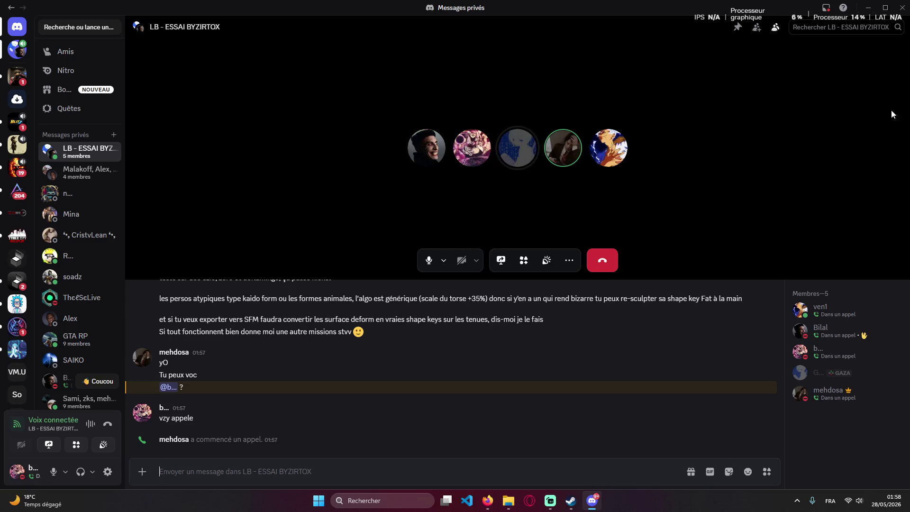
{"action": "left_click", "coordinate": [885, 7]}
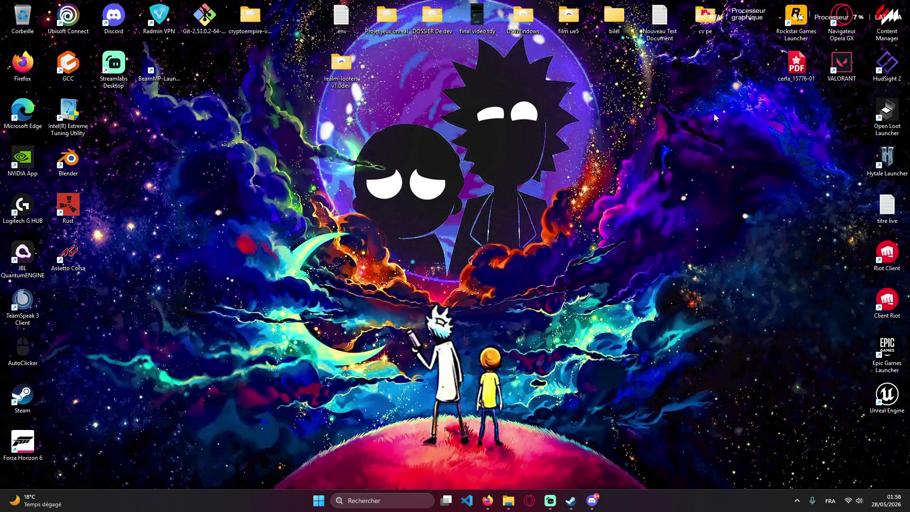
Launch Blender from Start search 'bl' and open the recent file bilel_with_shapekeys.blend.
{"action": "left_click", "coordinate": [383, 500]}
{"action": "type", "text": "bl"}
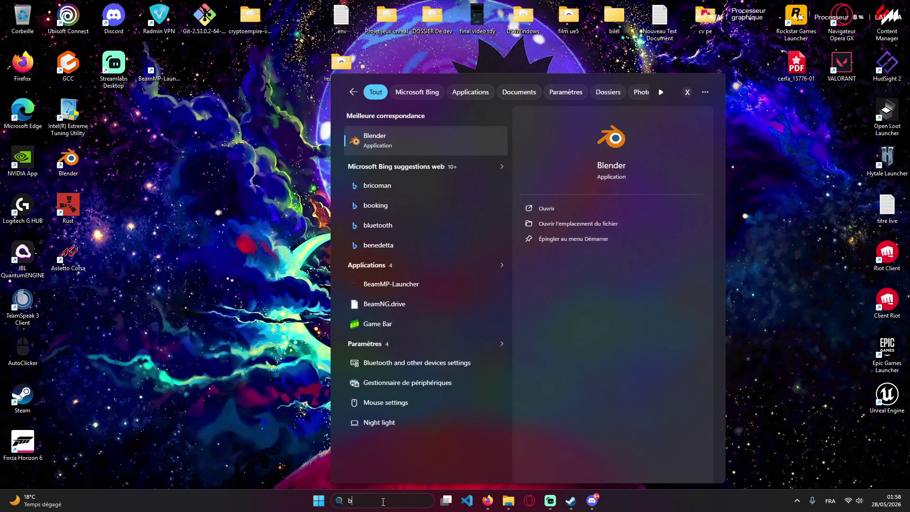
{"action": "key", "text": "Return"}
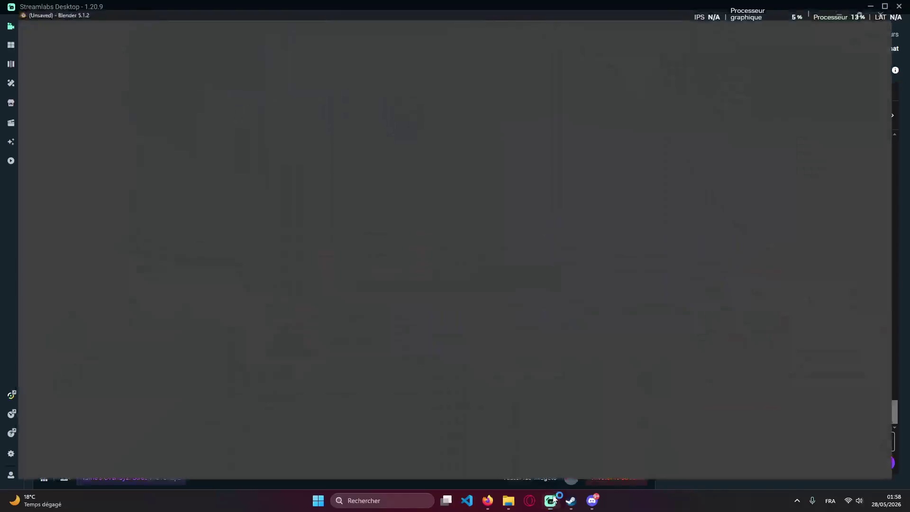
{"action": "left_click", "coordinate": [557, 499]}
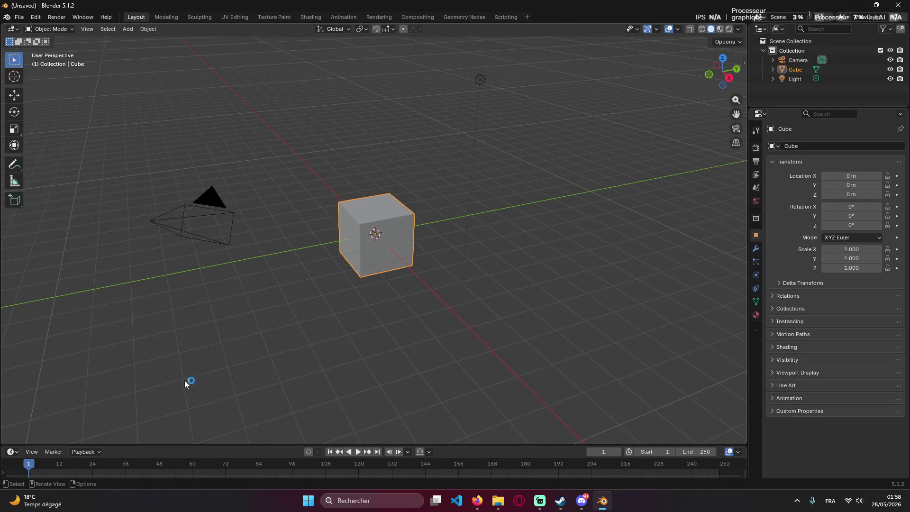
{"action": "left_click", "coordinate": [19, 17]}
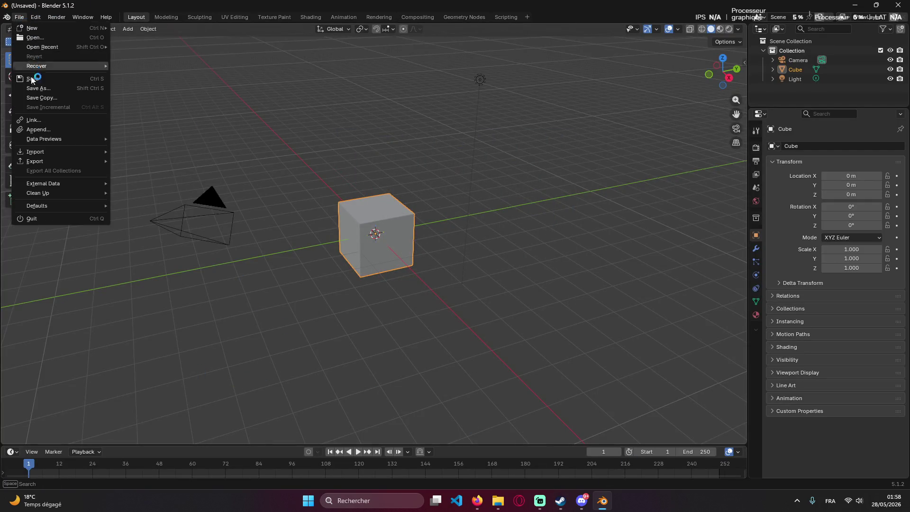
{"action": "mouse_move", "coordinate": [42, 47]}
{"action": "left_click", "coordinate": [180, 47]}
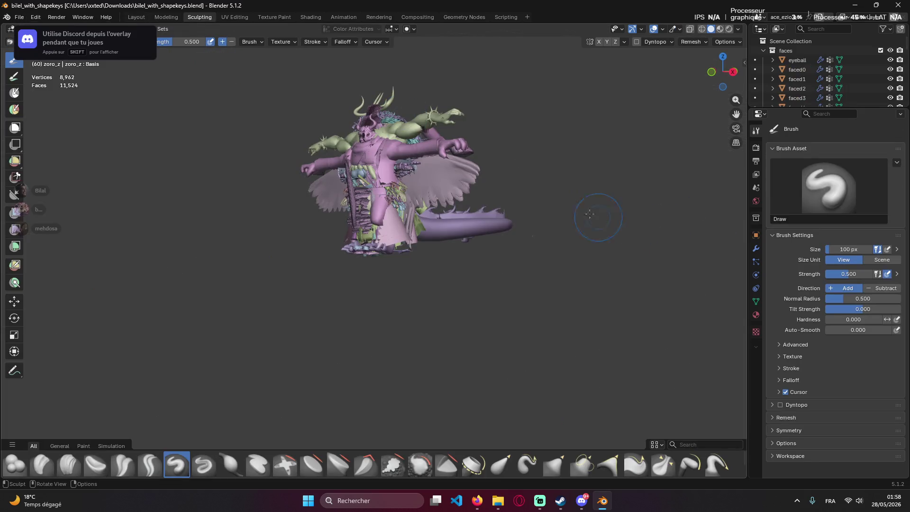
Enlarge the Outliner, toggle the faces collection to reach tenues and maximize Blender.
{"action": "left_click_drag", "start_coordinate": [782, 107], "coordinate": [811, 179]}
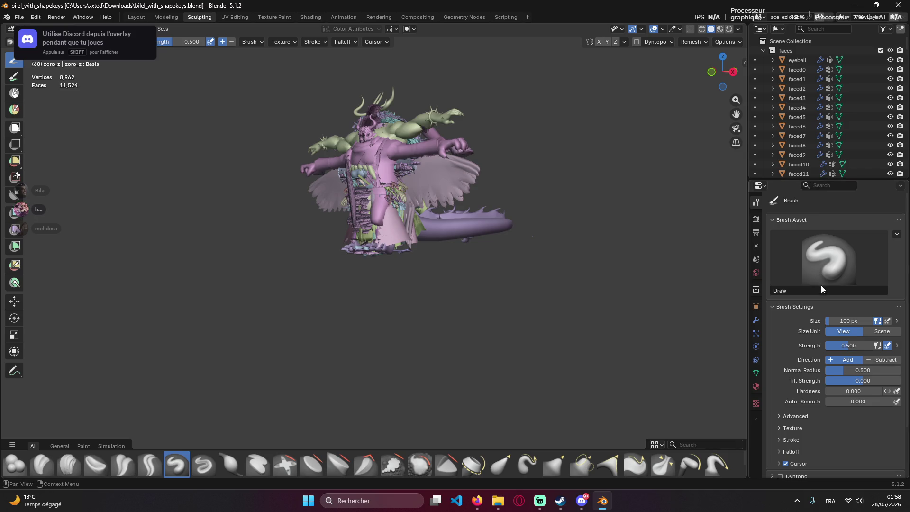
{"action": "scroll", "coordinate": [814, 306], "scroll_direction": "down", "scroll_amount": 2}
{"action": "scroll", "coordinate": [810, 366], "scroll_direction": "up", "scroll_amount": 2}
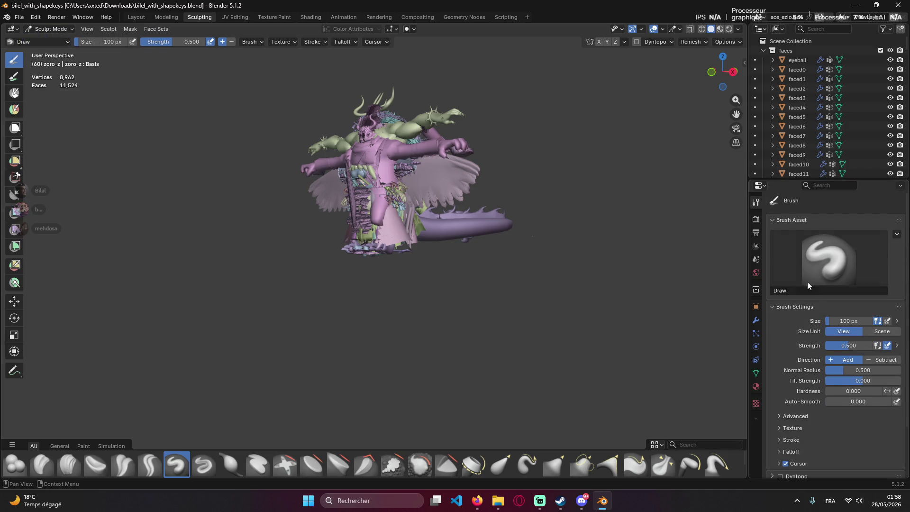
{"action": "left_click_drag", "start_coordinate": [810, 179], "coordinate": [803, 296]}
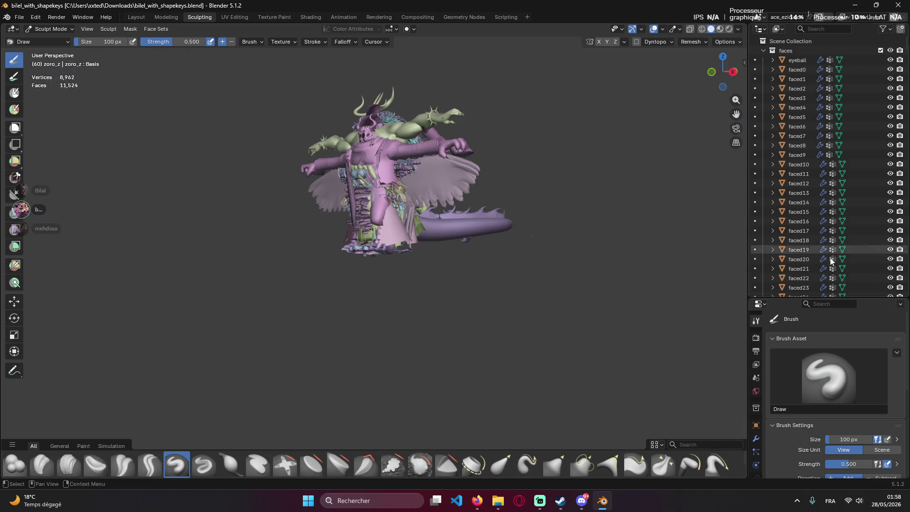
{"action": "scroll", "coordinate": [823, 367], "scroll_direction": "down", "scroll_amount": 5}
{"action": "scroll", "coordinate": [827, 382], "scroll_direction": "down", "scroll_amount": 5}
{"action": "scroll", "coordinate": [783, 426], "scroll_direction": "down", "scroll_amount": 3}
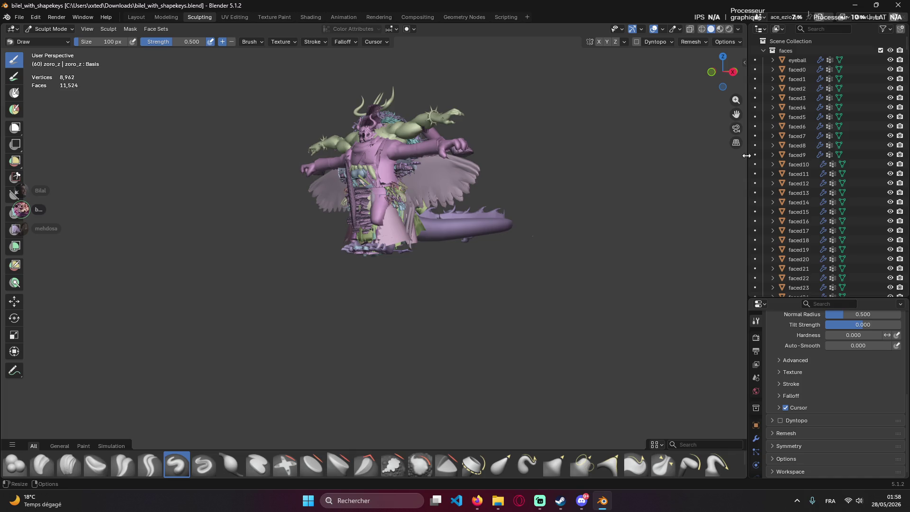
{"action": "left_click_drag", "start_coordinate": [747, 155], "coordinate": [670, 155]}
{"action": "mouse_move", "coordinate": [427, 5]}
{"action": "left_mouse_down"}
{"action": "mouse_move", "coordinate": [358, 144]}
{"action": "mouse_move", "coordinate": [2, 67]}
{"action": "left_mouse_up"}
{"action": "key", "text": "Escape"}
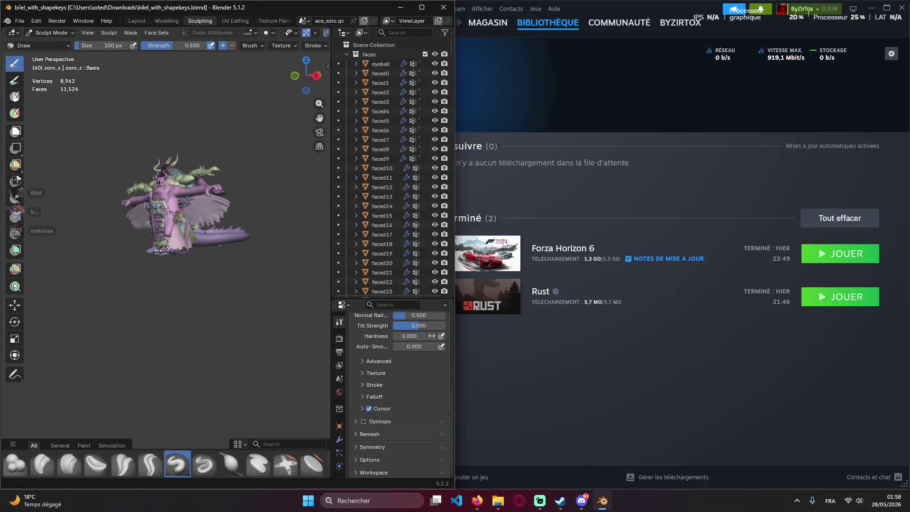
{"action": "left_click_drag", "start_coordinate": [454, 213], "coordinate": [585, 214]}
{"action": "scroll", "coordinate": [471, 203], "scroll_direction": "down", "scroll_amount": 5}
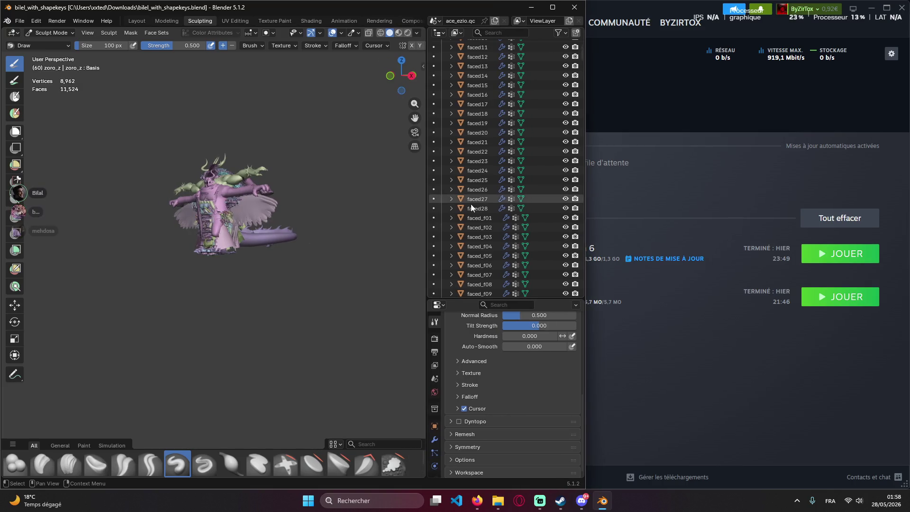
{"action": "scroll", "coordinate": [545, 169], "scroll_direction": "up", "scroll_amount": 5}
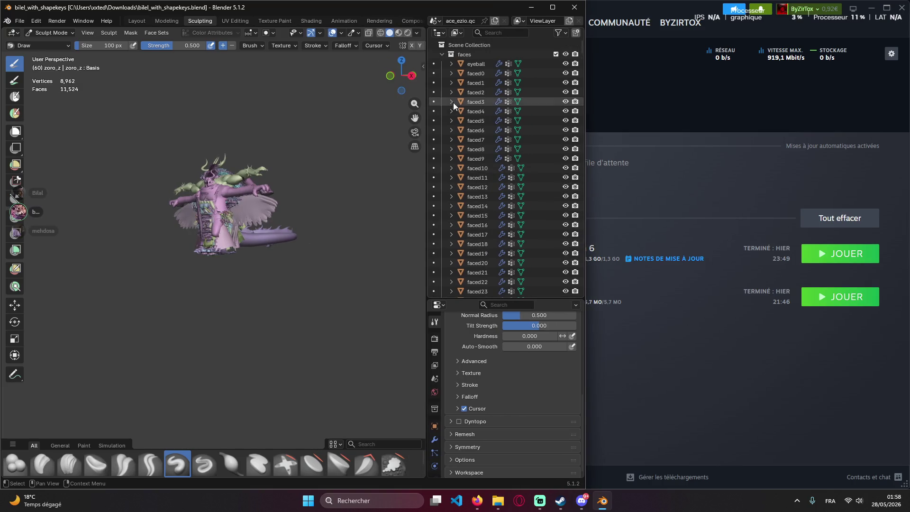
{"action": "left_click", "coordinate": [445, 57]}
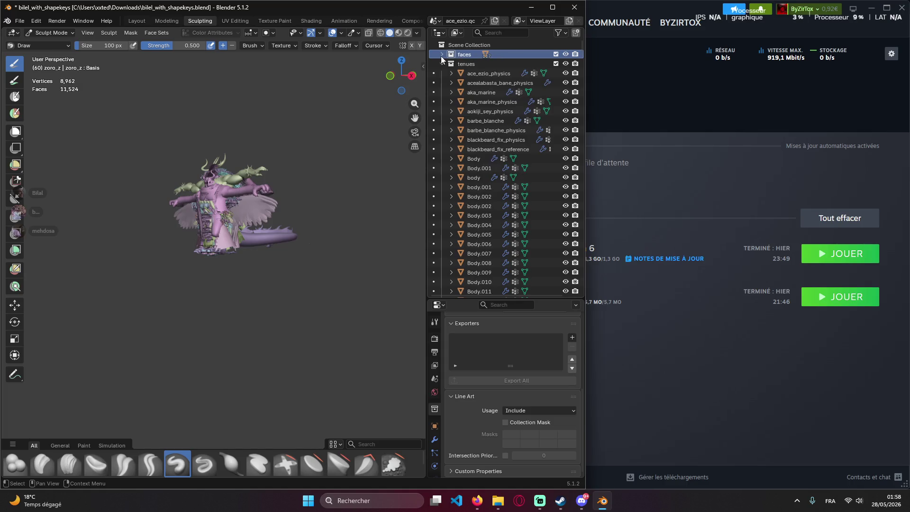
{"action": "left_click", "coordinate": [441, 56]}
{"action": "left_click", "coordinate": [552, 7]}
{"action": "scroll", "coordinate": [801, 269], "scroll_direction": "down", "scroll_amount": 8}
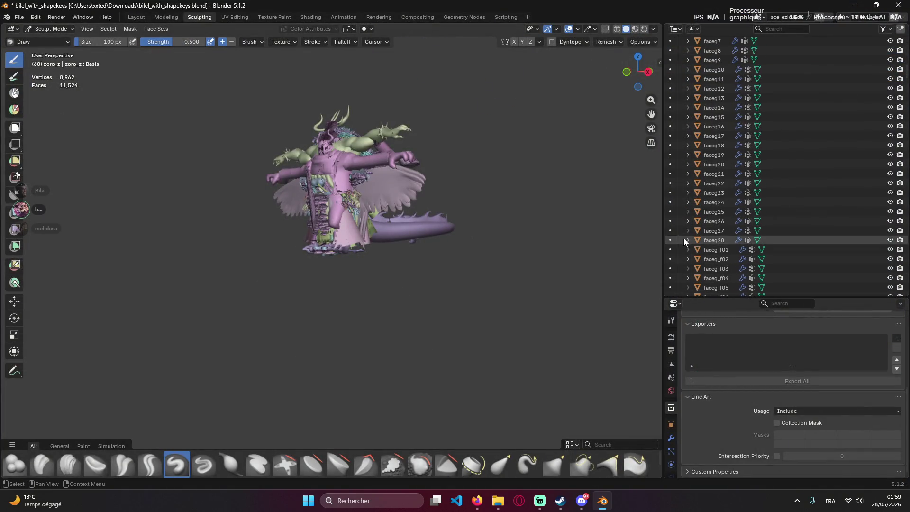
{"action": "scroll", "coordinate": [687, 214], "scroll_direction": "down", "scroll_amount": 10}
{"action": "scroll", "coordinate": [689, 163], "scroll_direction": "down", "scroll_amount": 9}
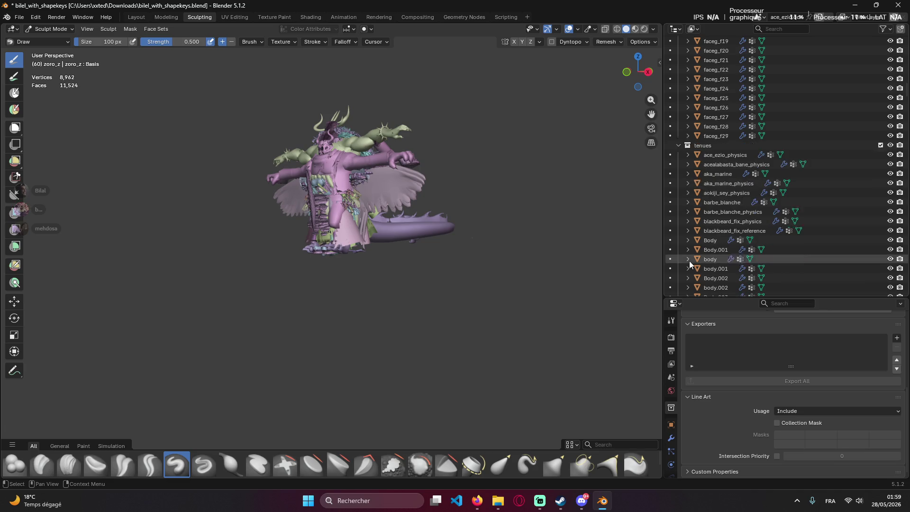
Select Body.001 and expand its mesh data to show Key.121, demso1 and corps, in the Layout workspace.
{"action": "left_click", "coordinate": [702, 232]}
{"action": "left_click", "coordinate": [685, 231]}
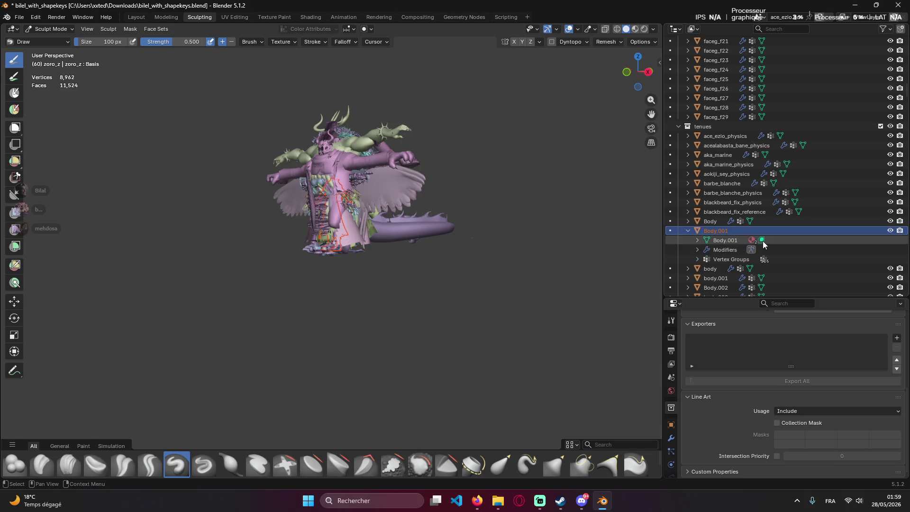
{"action": "left_click", "coordinate": [705, 239]}
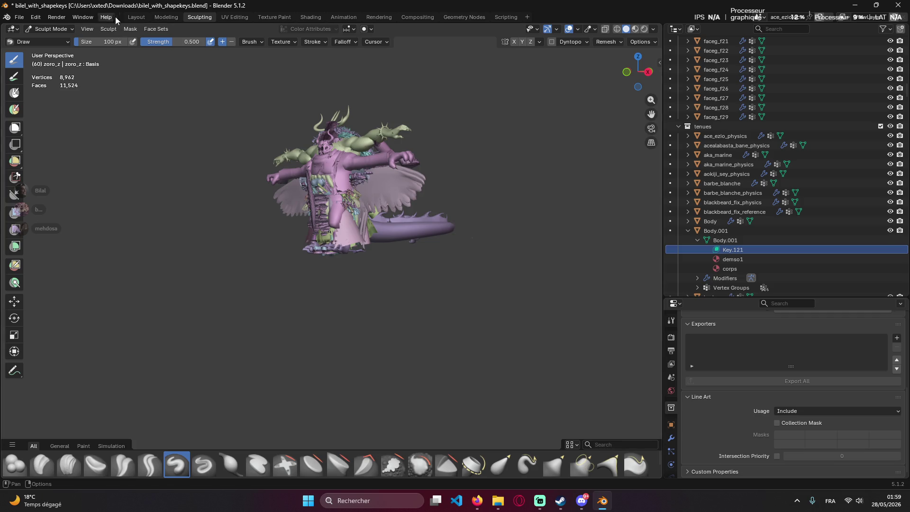
{"action": "left_click", "coordinate": [136, 16]}
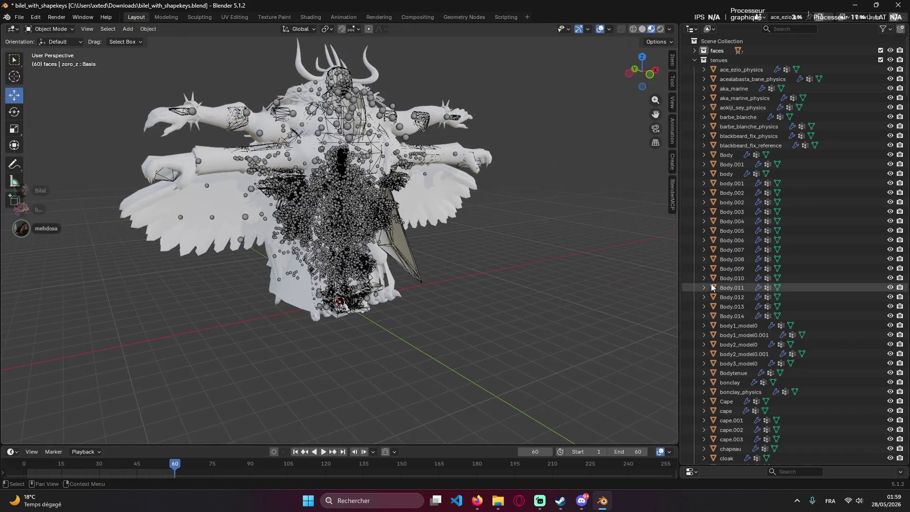
{"action": "left_click", "coordinate": [704, 202]}
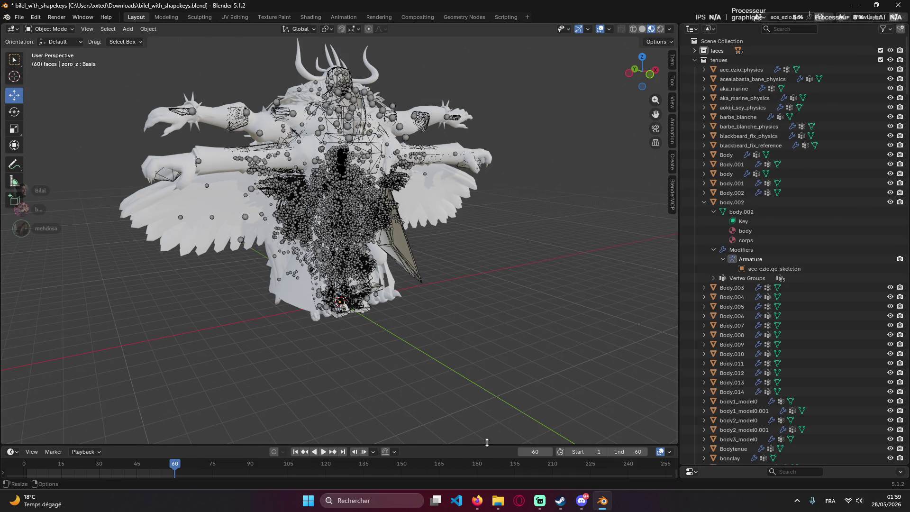
{"action": "left_click", "coordinate": [737, 354]}
{"action": "left_click", "coordinate": [738, 344]}
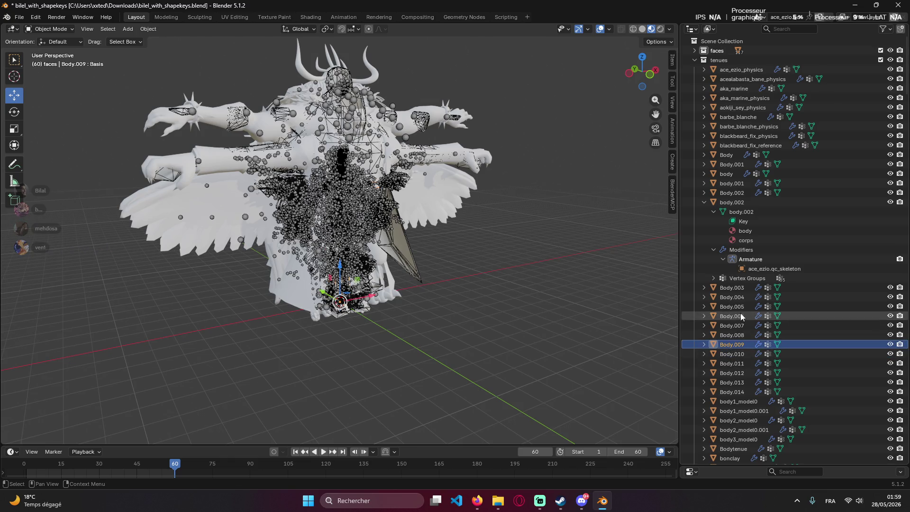
{"action": "left_click", "coordinate": [739, 163]}
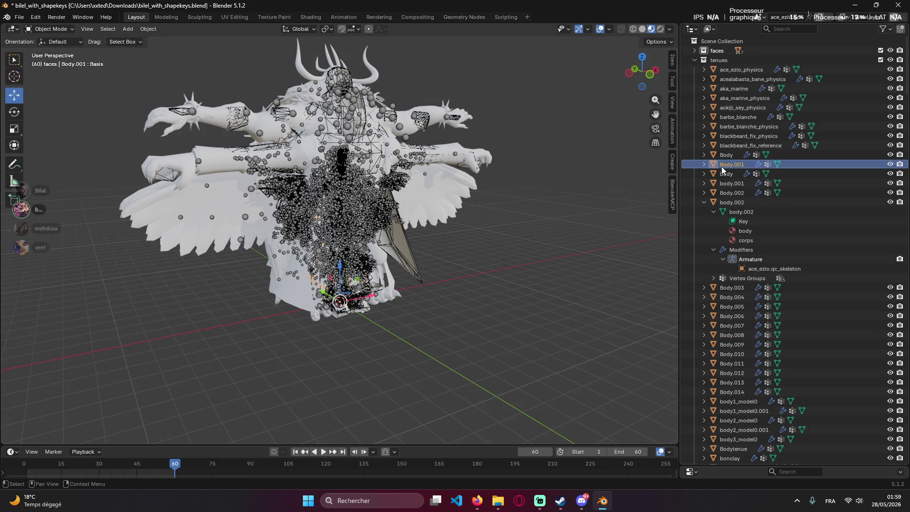
{"action": "left_click", "coordinate": [702, 164]}
{"action": "left_click", "coordinate": [737, 173]}
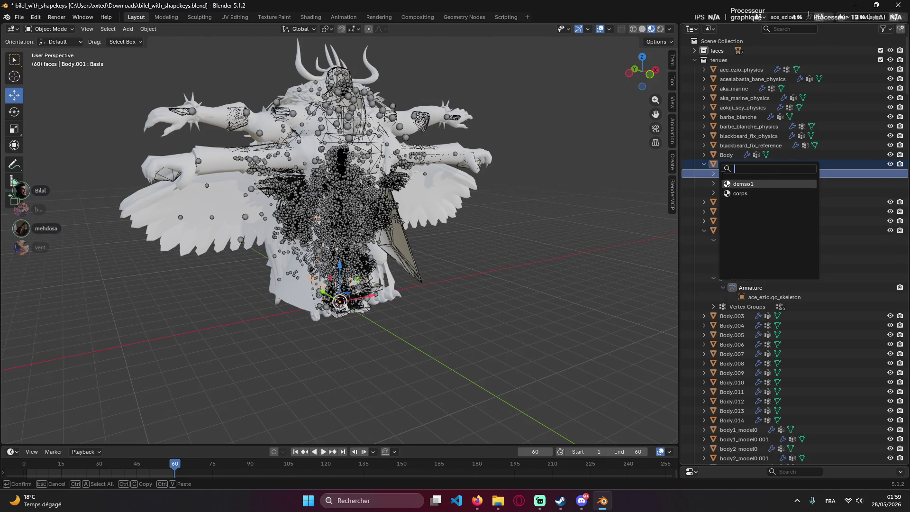
{"action": "left_click", "coordinate": [713, 173]}
{"action": "left_click", "coordinate": [745, 183]}
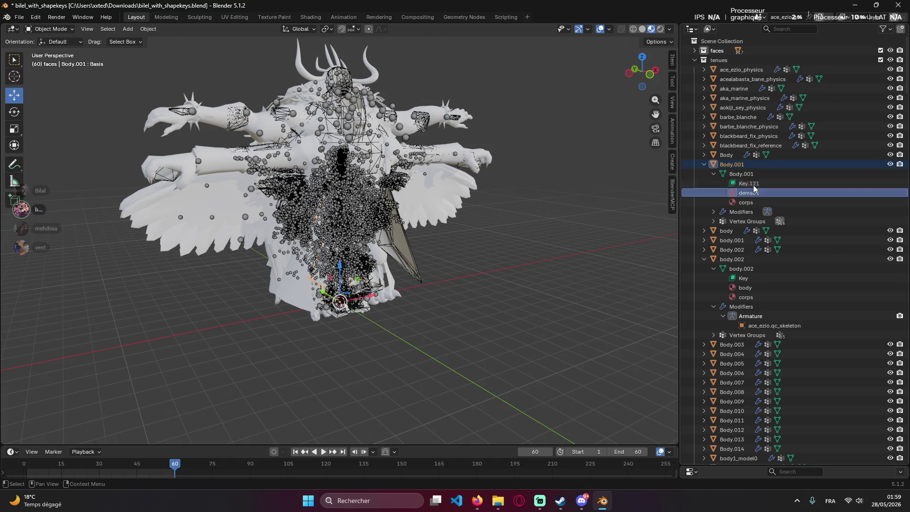
{"action": "key", "text": "Up"}
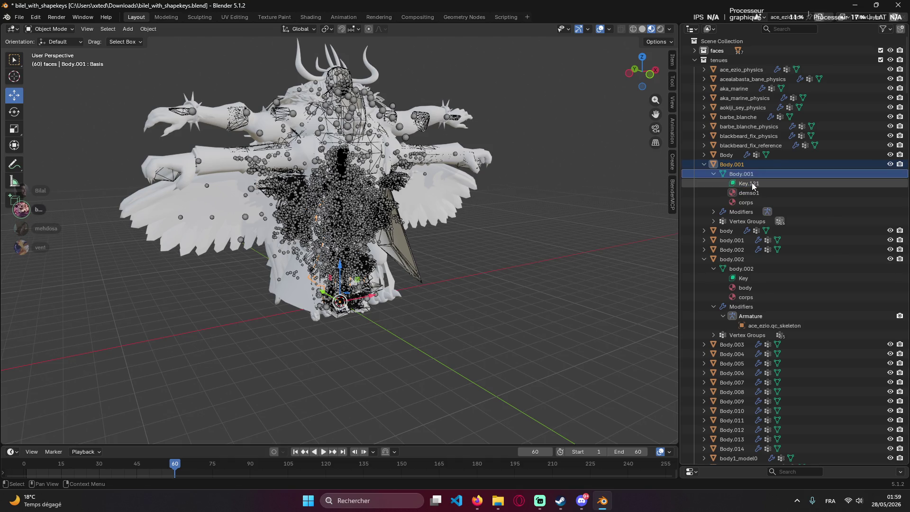
{"action": "left_click", "coordinate": [750, 184]}
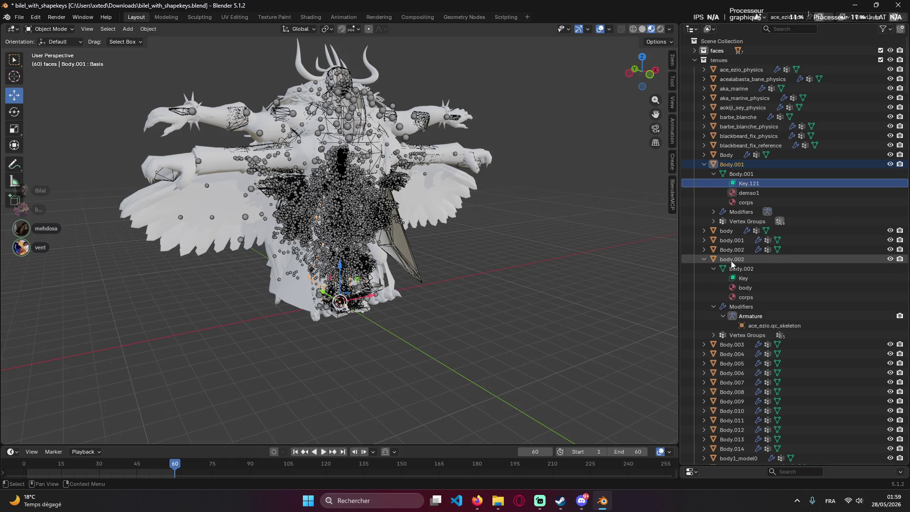
{"action": "left_click", "coordinate": [714, 174]}
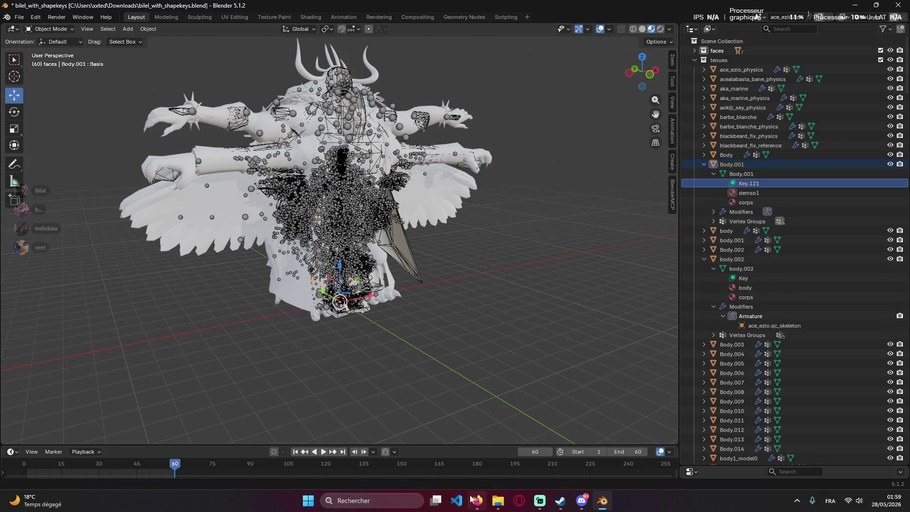
{"action": "left_click", "coordinate": [411, 498]}
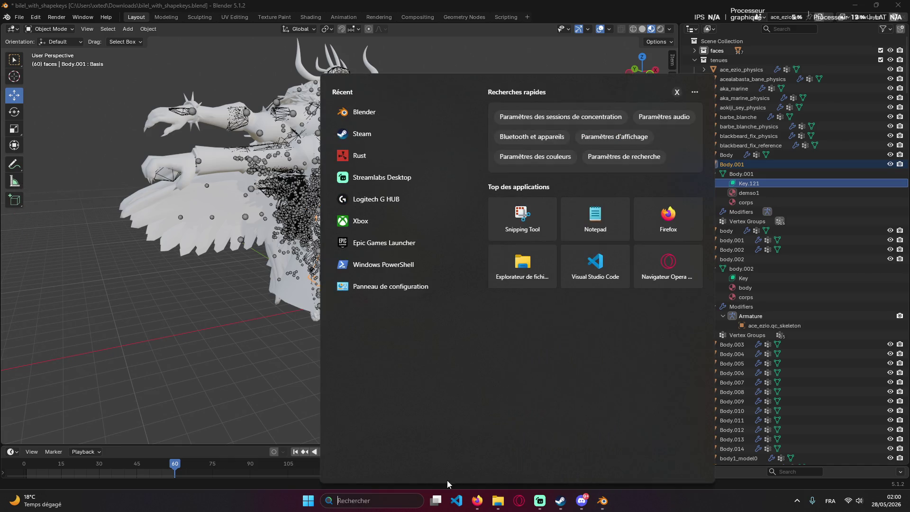
Snap Blender to the right half and VS Code to the left, closing the Release Notes page.
{"action": "left_click", "coordinate": [674, 201]}
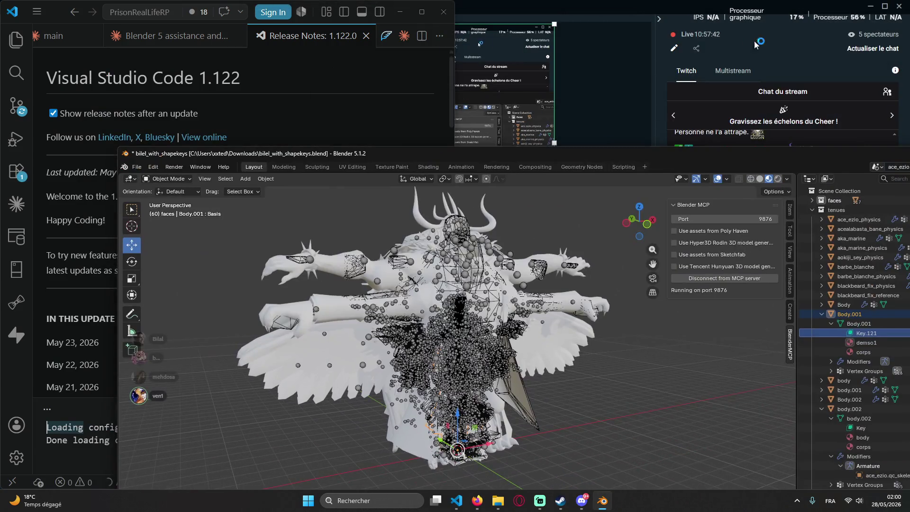
{"action": "left_click", "coordinate": [866, 8]}
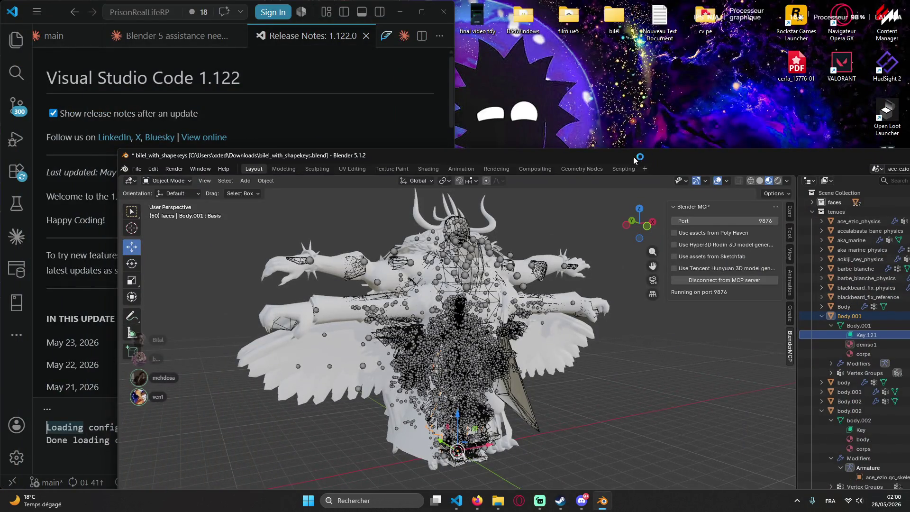
{"action": "left_click_drag", "start_coordinate": [517, 156], "coordinate": [909, 244]}
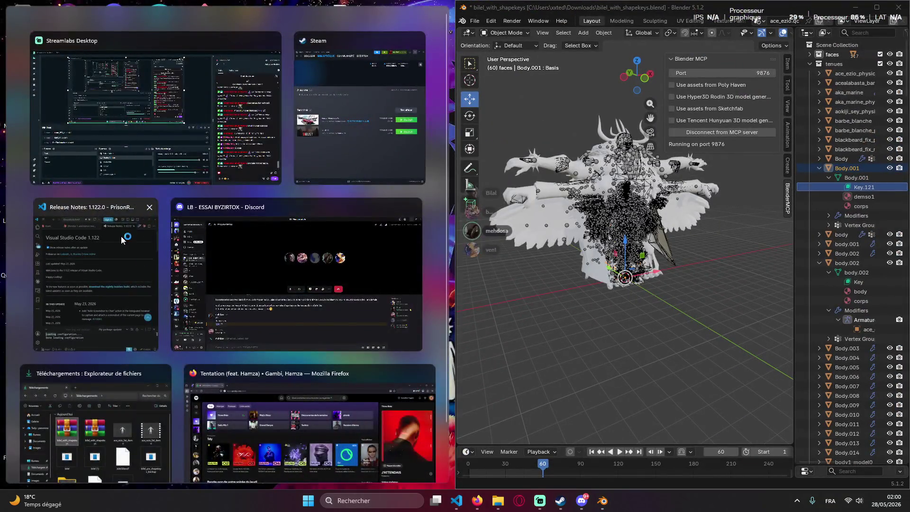
{"action": "left_click", "coordinate": [134, 288]}
{"action": "middle_click", "coordinate": [260, 36]}
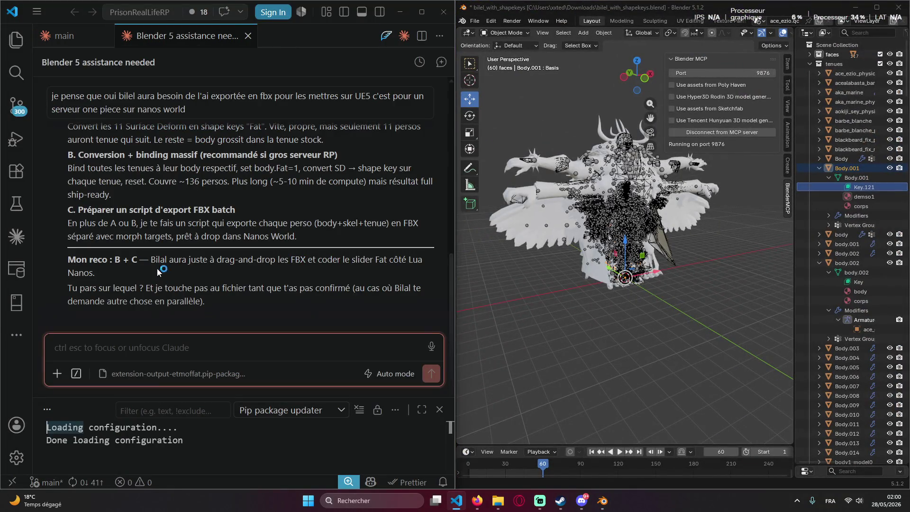
{"action": "type", "text": "reme"}
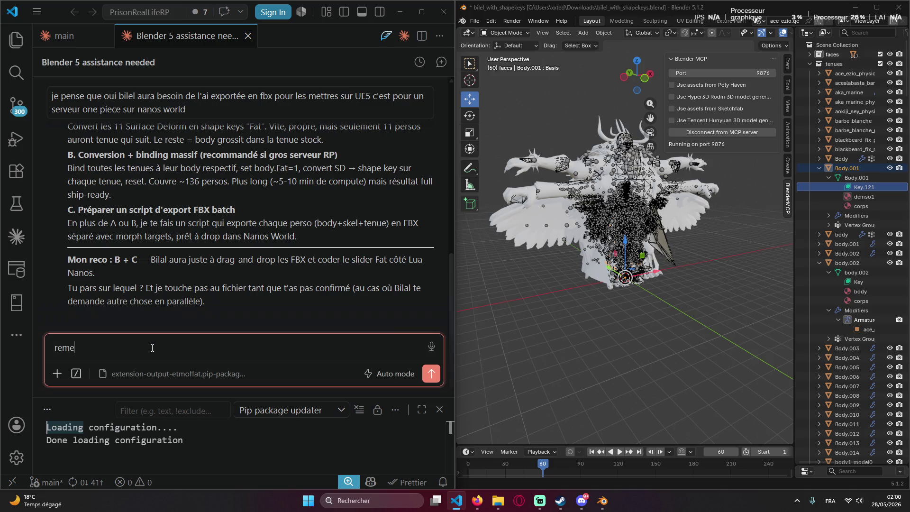
{"action": "type", "text": "t moi "}
{"action": "type", "text": "le bod"}
{"action": "type", "text": "y 1 qu"}
{"action": "type", "text": "e je regle"}
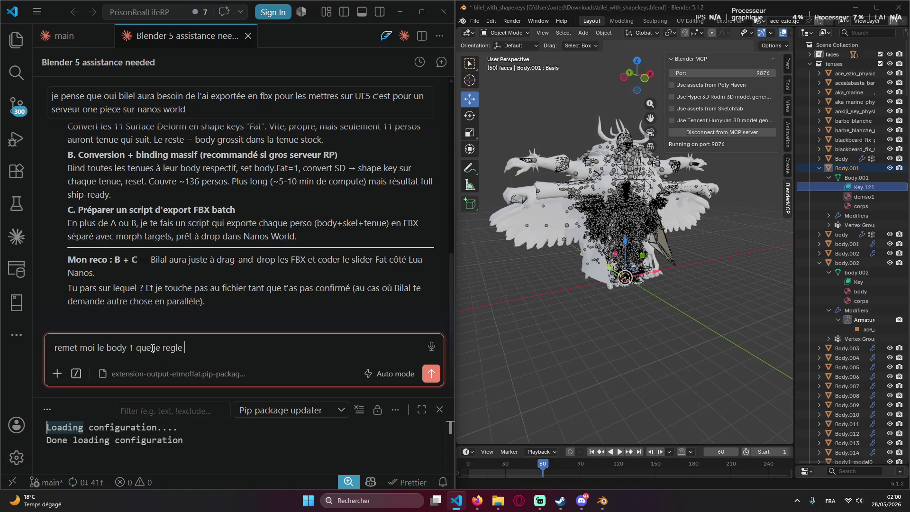
{"action": "type", "text": "ram"}
{"action": "type", "text": "etre"}
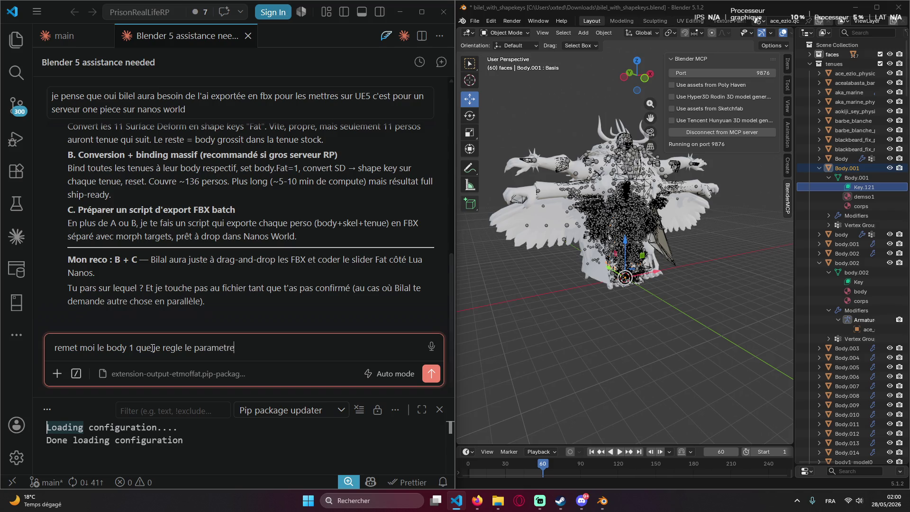
Ask Claude to bring back body 1 for tuning, then check the isolated body.002 and its Key data in Blender.
{"action": "key", "text": "Return"}
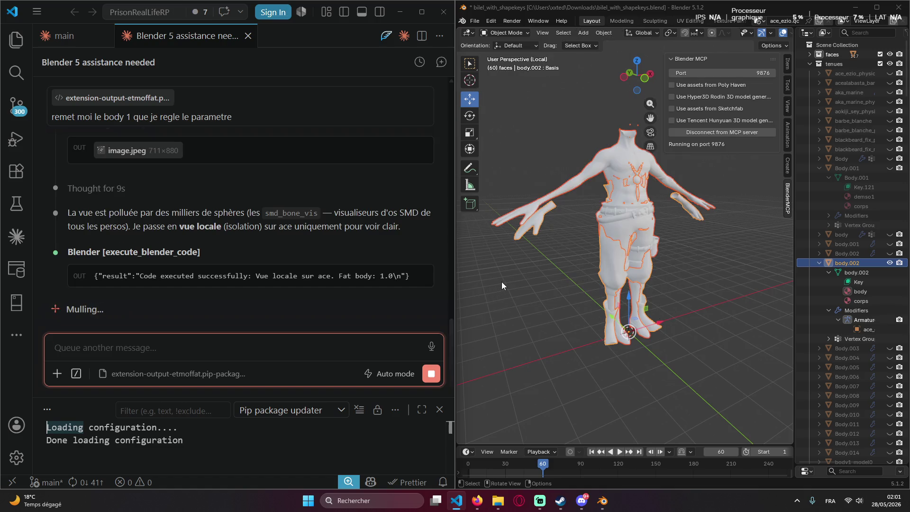
{"action": "left_click", "coordinate": [678, 255]}
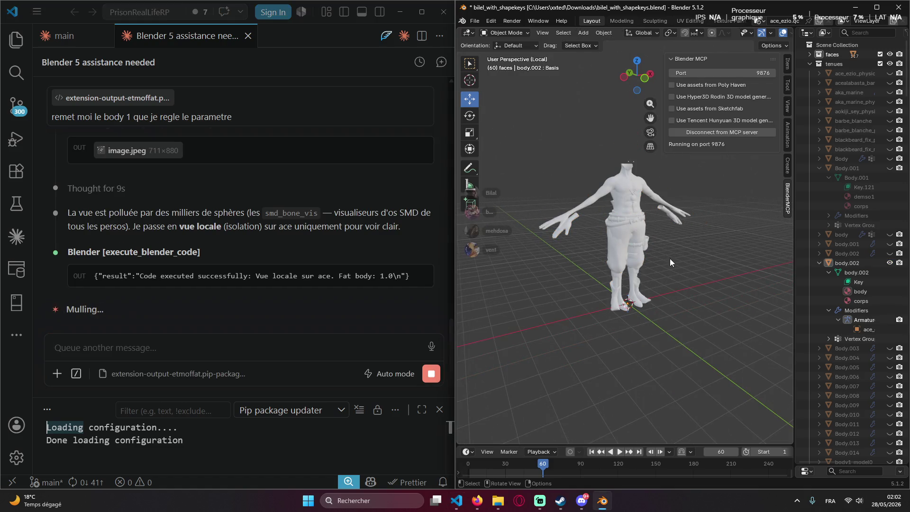
{"action": "scroll", "coordinate": [715, 260], "scroll_direction": "up", "scroll_amount": 3}
{"action": "mouse_move", "coordinate": [699, 257]}
{"action": "middle_mouse_down"}
{"action": "mouse_move", "coordinate": [544, 244]}
{"action": "mouse_move", "coordinate": [616, 261]}
{"action": "mouse_move", "coordinate": [677, 244]}
{"action": "mouse_move", "coordinate": [718, 256]}
{"action": "middle_mouse_up"}
{"action": "left_click", "coordinate": [858, 282]}
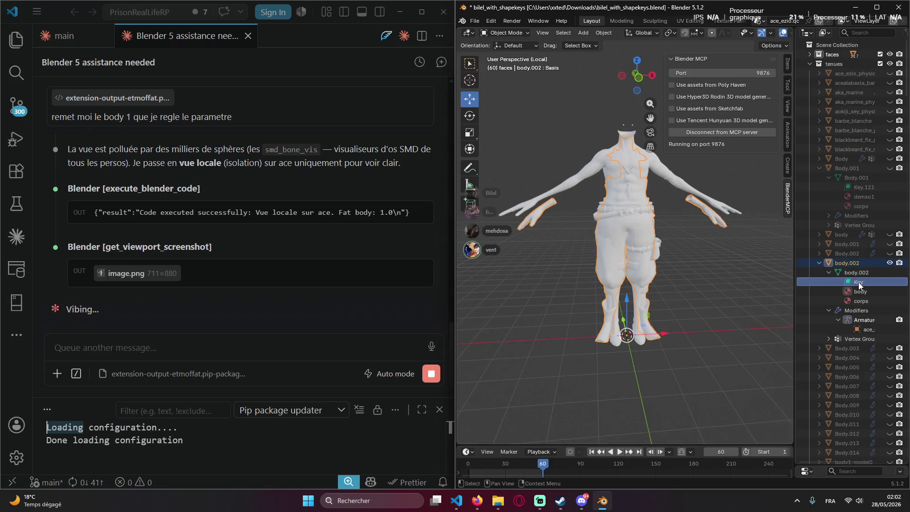
{"action": "left_click", "coordinate": [739, 274]}
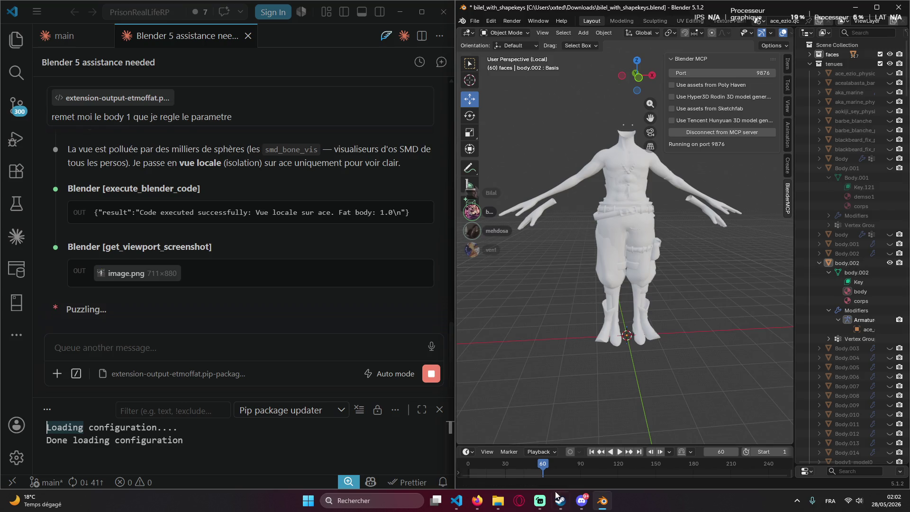
Start sharing the entire screen in the Discord call and hide Discord again.
{"action": "left_click", "coordinate": [582, 501]}
{"action": "left_click", "coordinate": [501, 261]}
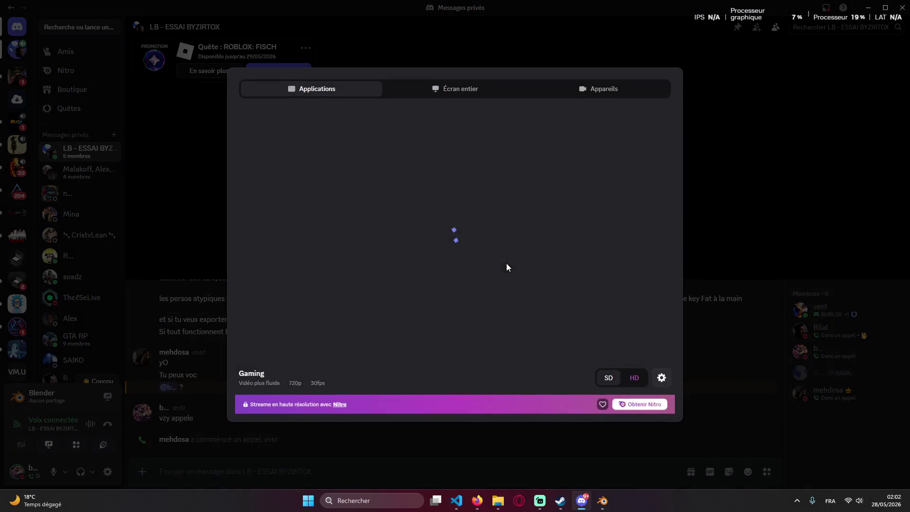
{"action": "left_click", "coordinate": [443, 90]}
{"action": "left_click", "coordinate": [342, 168]}
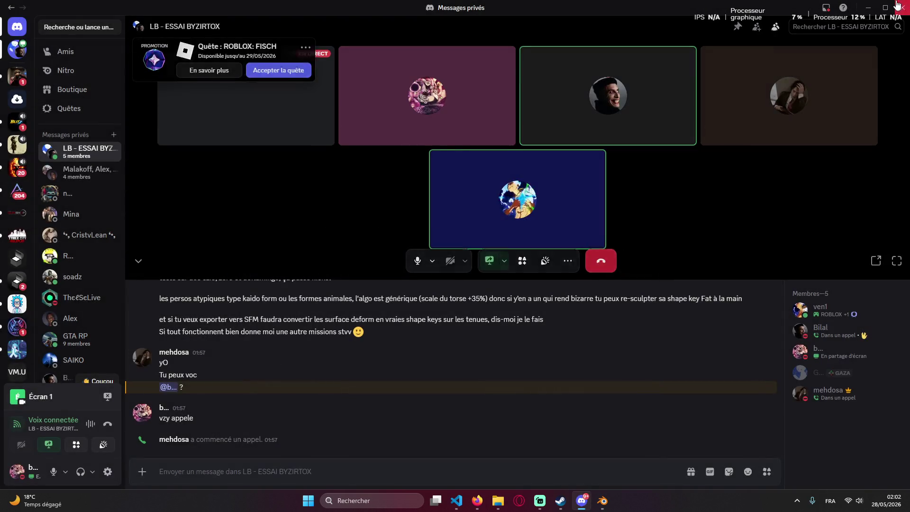
{"action": "left_click", "coordinate": [864, 8]}
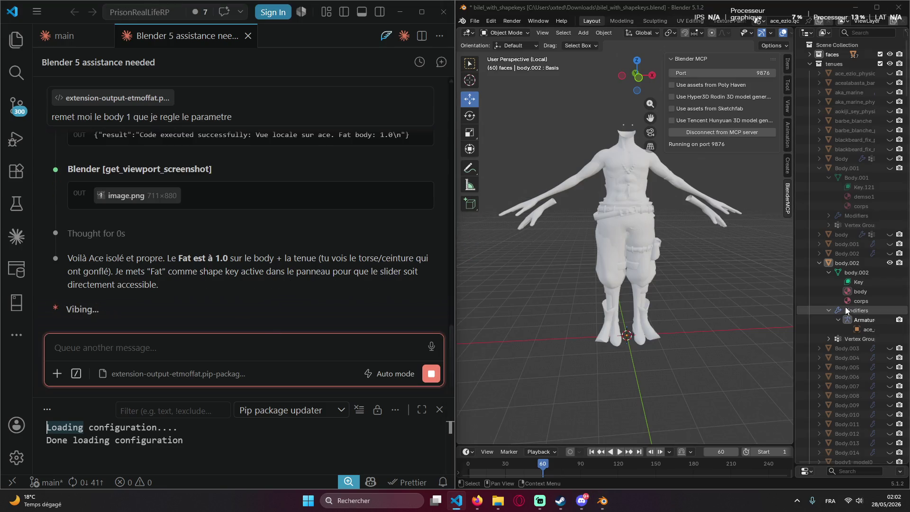
Select body.002's Key data in the Outliner and hide the viewport sidebar while Claude replies.
{"action": "left_click", "coordinate": [848, 245]}
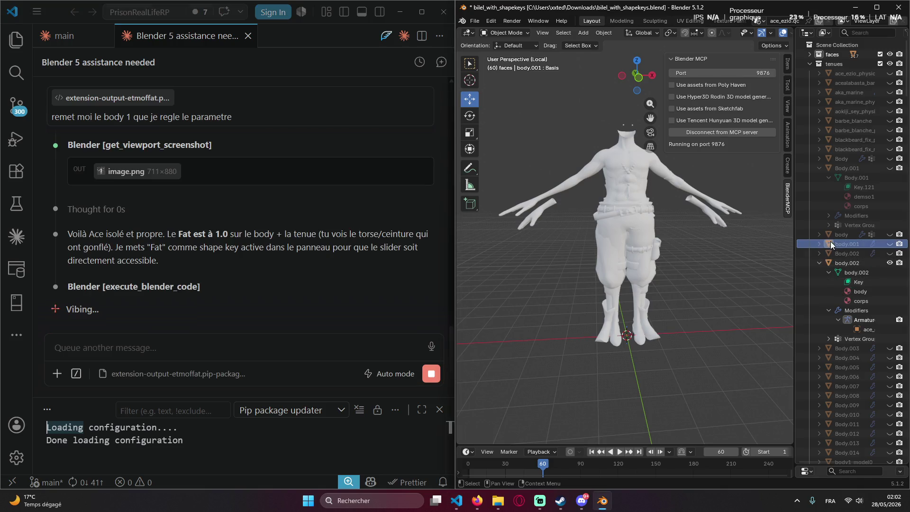
{"action": "left_click", "coordinate": [818, 244]}
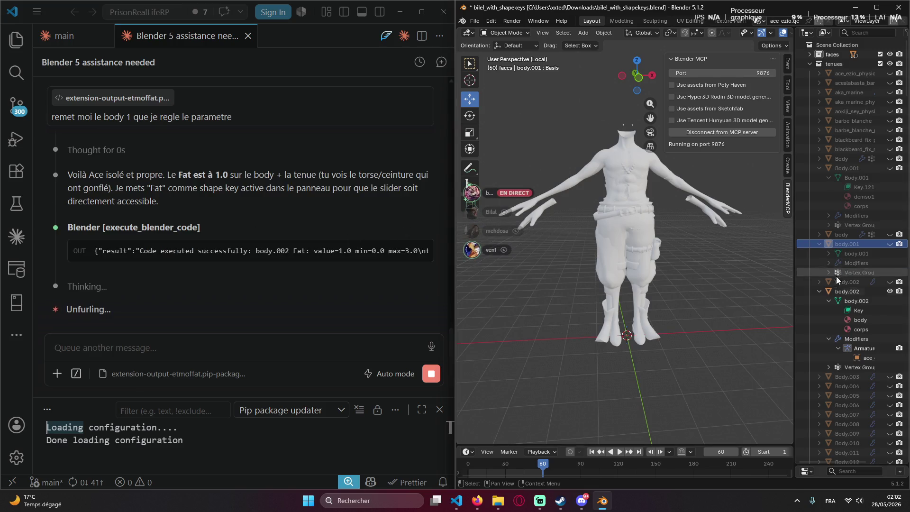
{"action": "left_click", "coordinate": [861, 305]}
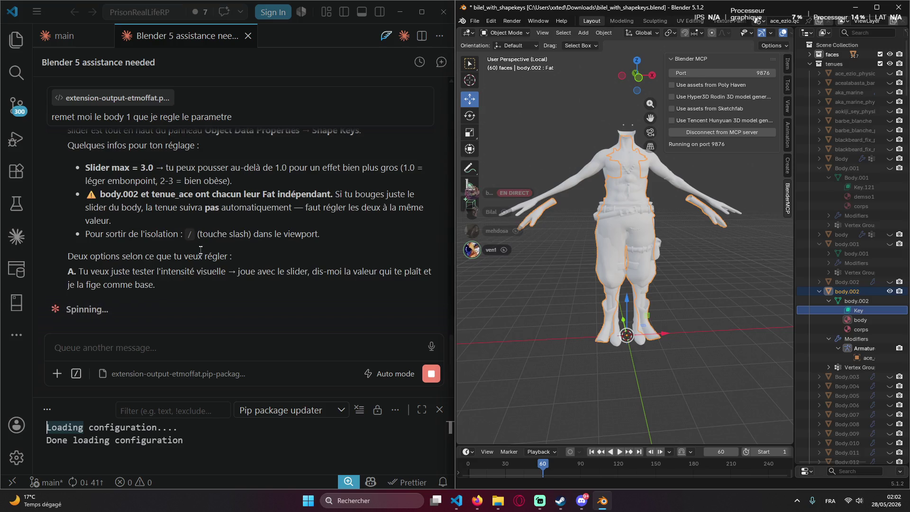
{"action": "scroll", "coordinate": [202, 244], "scroll_direction": "up", "scroll_amount": 2}
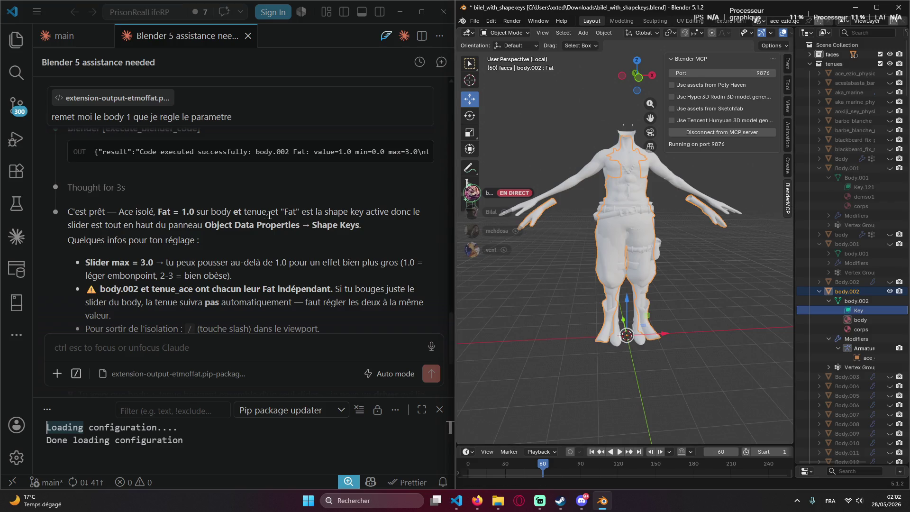
{"action": "scroll", "coordinate": [273, 216], "scroll_direction": "down", "scroll_amount": 2}
{"action": "scroll", "coordinate": [273, 215], "scroll_direction": "up", "scroll_amount": 2}
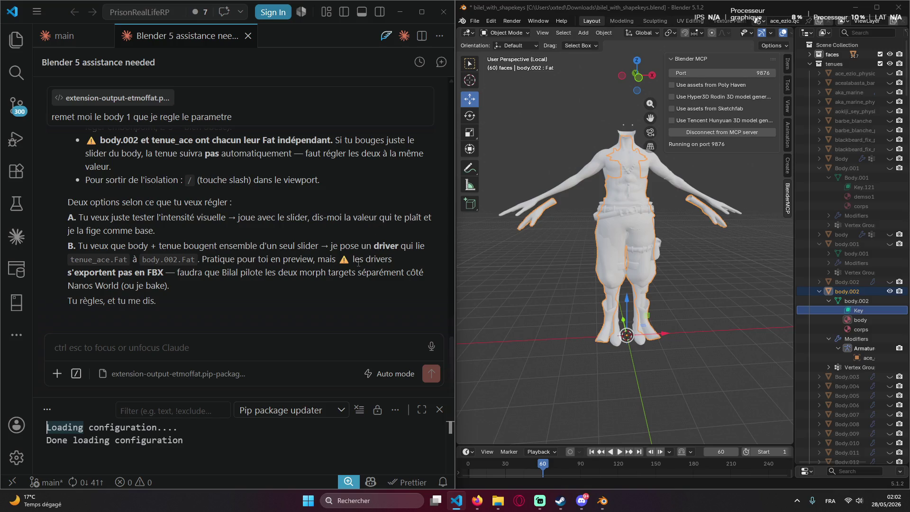
{"action": "scroll", "coordinate": [366, 237], "scroll_direction": "up", "scroll_amount": 1}
{"action": "scroll", "coordinate": [370, 239], "scroll_direction": "down", "scroll_amount": 1}
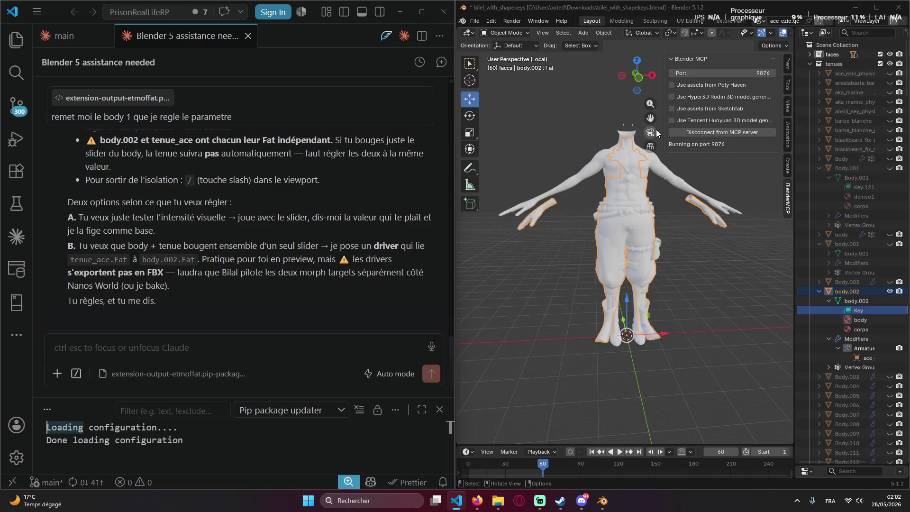
{"action": "key", "text": "n"}
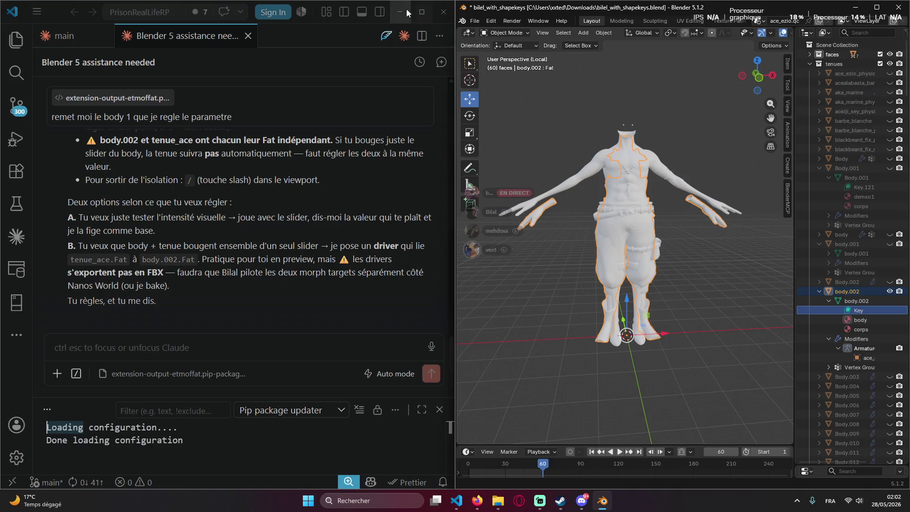
Maximize Blender and inspect body.002's Key data context menu without deleting anything.
{"action": "left_click", "coordinate": [421, 12]}
{"action": "key", "text": "super+Up"}
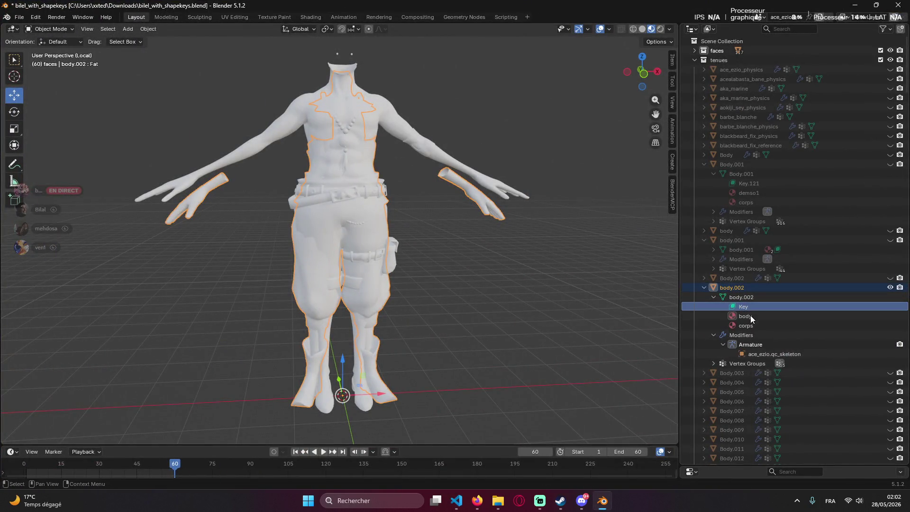
{"action": "right_click", "coordinate": [748, 307]}
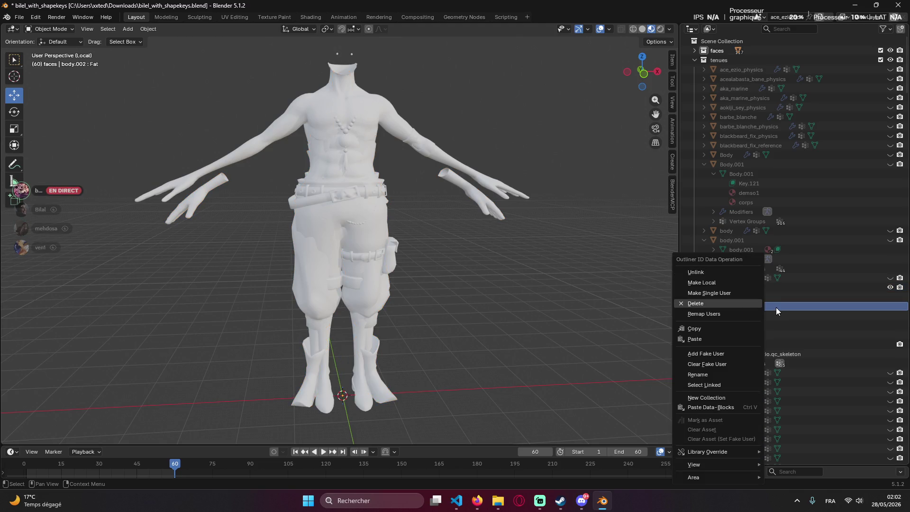
{"action": "left_click", "coordinate": [775, 307]}
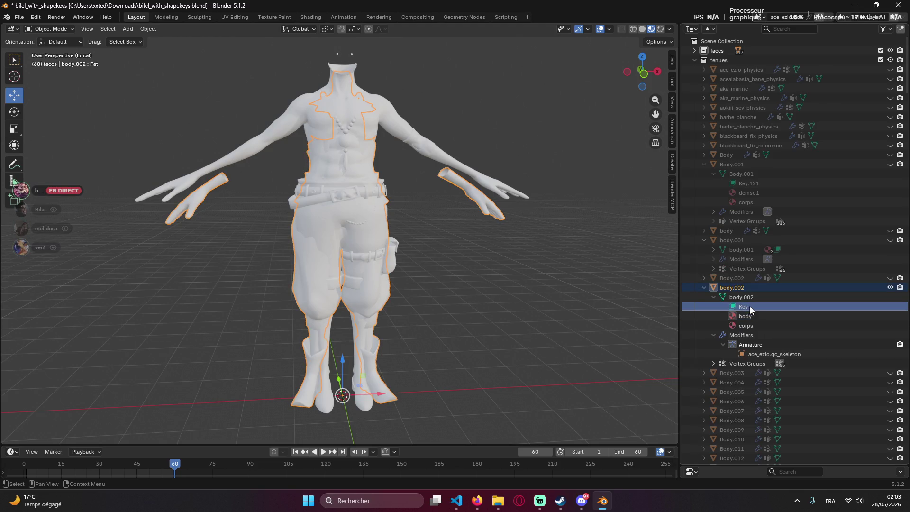
{"action": "right_click", "coordinate": [750, 306]}
{"action": "left_click", "coordinate": [791, 306]}
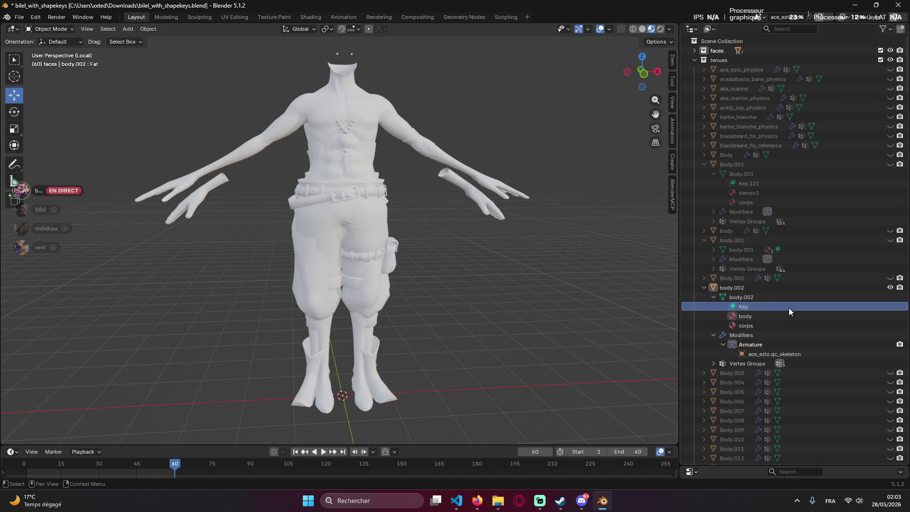
{"action": "left_click", "coordinate": [749, 304]}
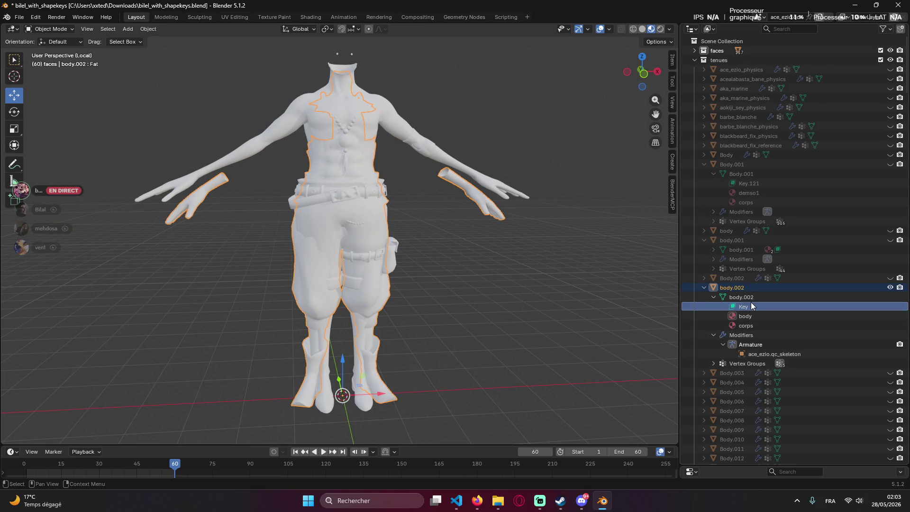
Deselect the outfit in the viewport, orbit back to the figure and switch to the Claude chat.
{"action": "left_click", "coordinate": [740, 297]}
{"action": "left_click", "coordinate": [725, 309]}
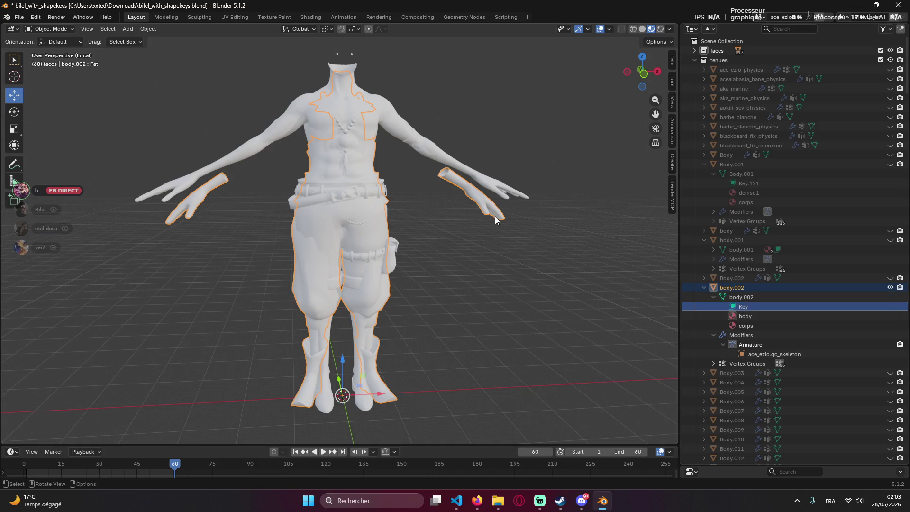
{"action": "middle_click_drag", "start_coordinate": [441, 217], "coordinate": [478, 189]}
{"action": "left_click", "coordinate": [470, 241]}
{"action": "middle_click_drag", "start_coordinate": [469, 241], "coordinate": [469, 230]}
{"action": "scroll", "coordinate": [416, 227], "scroll_direction": "down", "scroll_amount": 4}
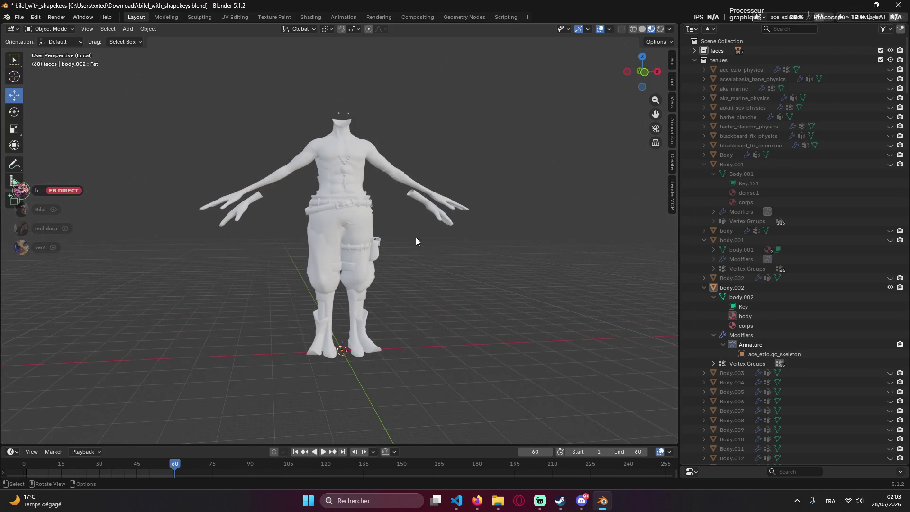
{"action": "key", "text": "alt+Tab"}
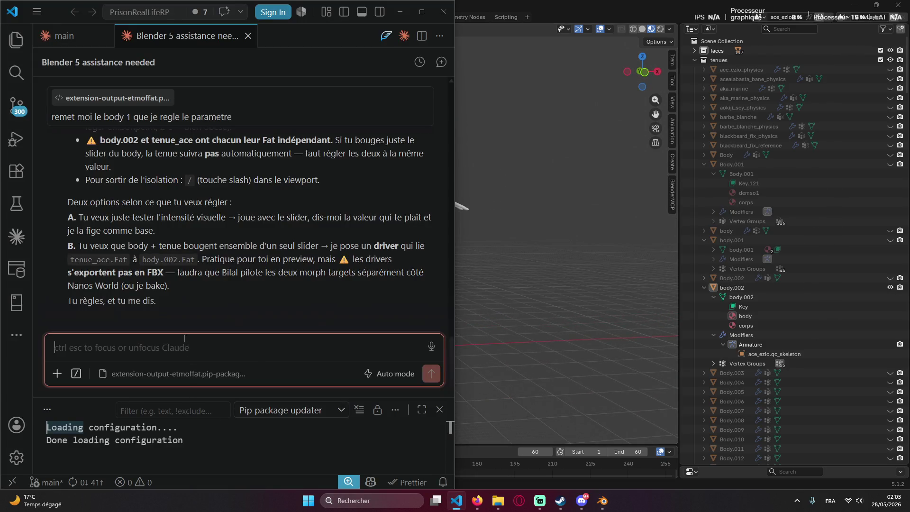
{"action": "type", "text": "clean"}
{"action": "type", "text": "la scene et a"}
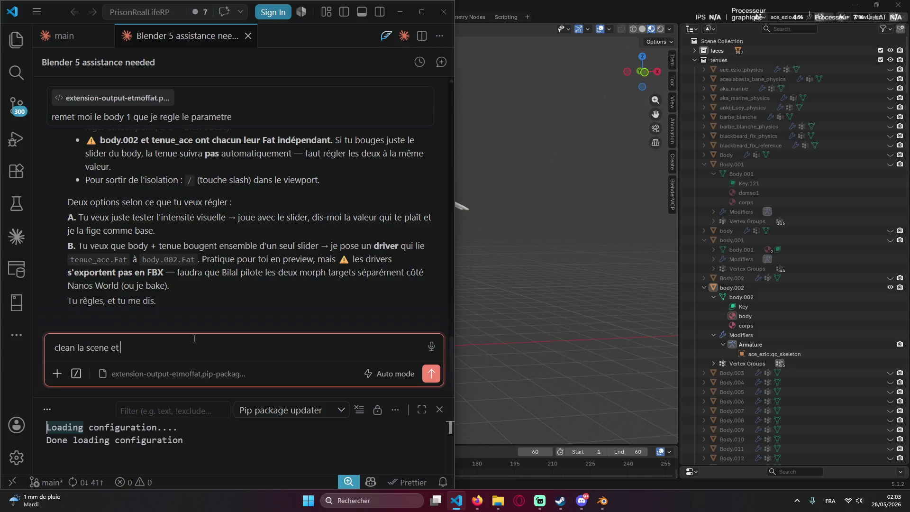
{"action": "type", "text": "fdfiche juste dans le viewpor"}
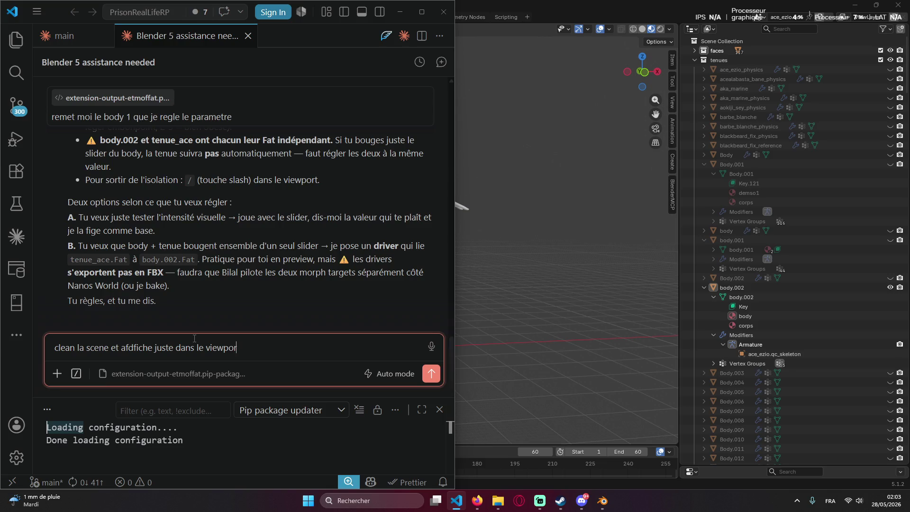
{"action": "type", "text": "body 001 :)"}
Send Claude the request to clean the scene and show only Body.001, then return to Blender.
{"action": "key", "text": "Return"}
{"action": "left_click", "coordinate": [481, 176]}
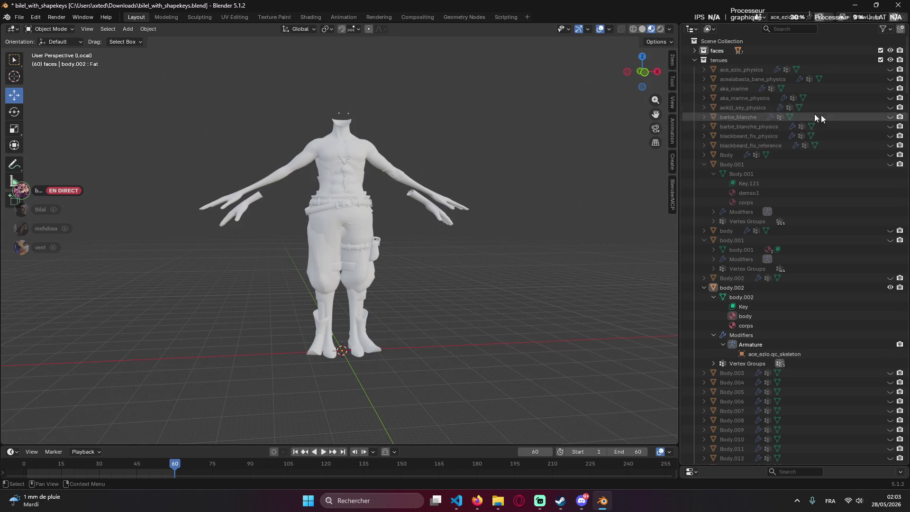
{"action": "scroll", "coordinate": [712, 350], "scroll_direction": "down", "scroll_amount": 7}
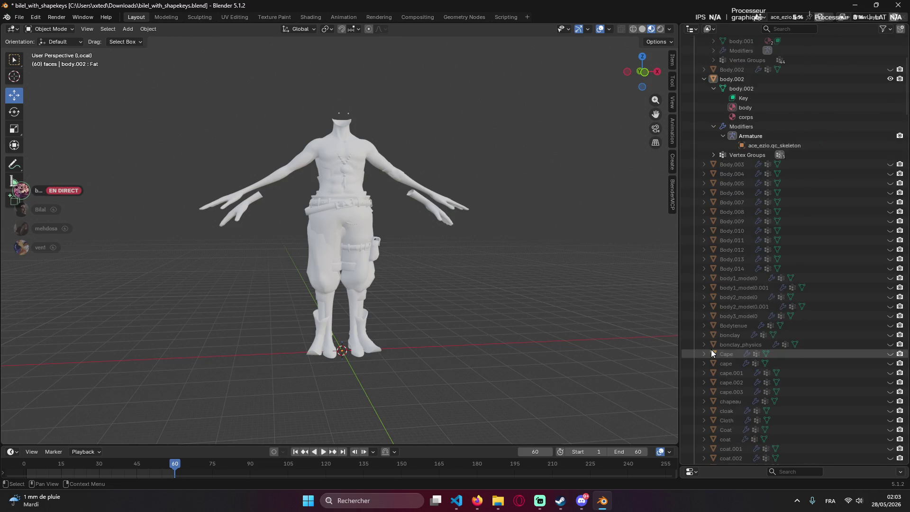
{"action": "scroll", "coordinate": [710, 353], "scroll_direction": "down", "scroll_amount": 20}
Unhide tenue_kuzanEH_homme, leave local view with numpad slash and collapse the tenues collection.
{"action": "left_click", "coordinate": [695, 456]}
{"action": "scroll", "coordinate": [762, 324], "scroll_direction": "up", "scroll_amount": 10}
{"action": "scroll", "coordinate": [760, 293], "scroll_direction": "up", "scroll_amount": 10}
{"action": "scroll", "coordinate": [767, 281], "scroll_direction": "up", "scroll_amount": 5}
{"action": "scroll", "coordinate": [765, 283], "scroll_direction": "up", "scroll_amount": 2}
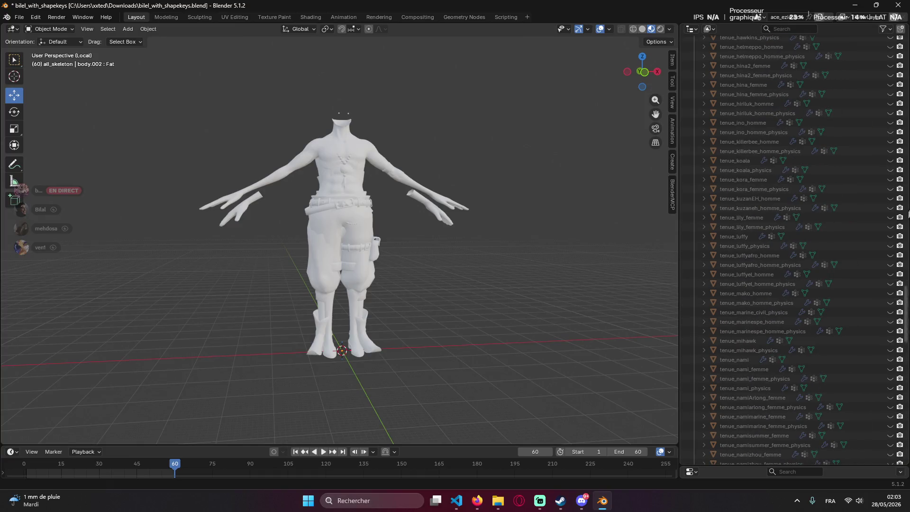
{"action": "left_click", "coordinate": [890, 199]}
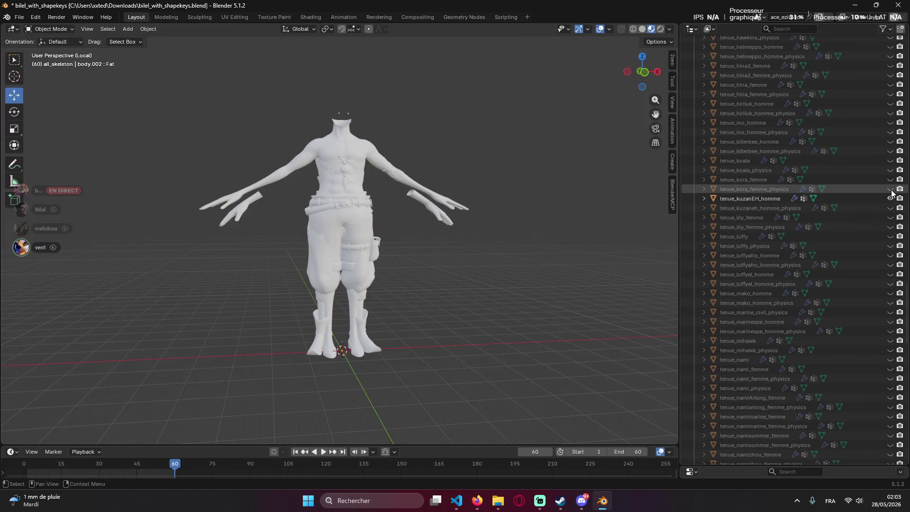
{"action": "scroll", "coordinate": [749, 193], "scroll_direction": "up", "scroll_amount": 8}
{"action": "scroll", "coordinate": [761, 151], "scroll_direction": "up", "scroll_amount": 7}
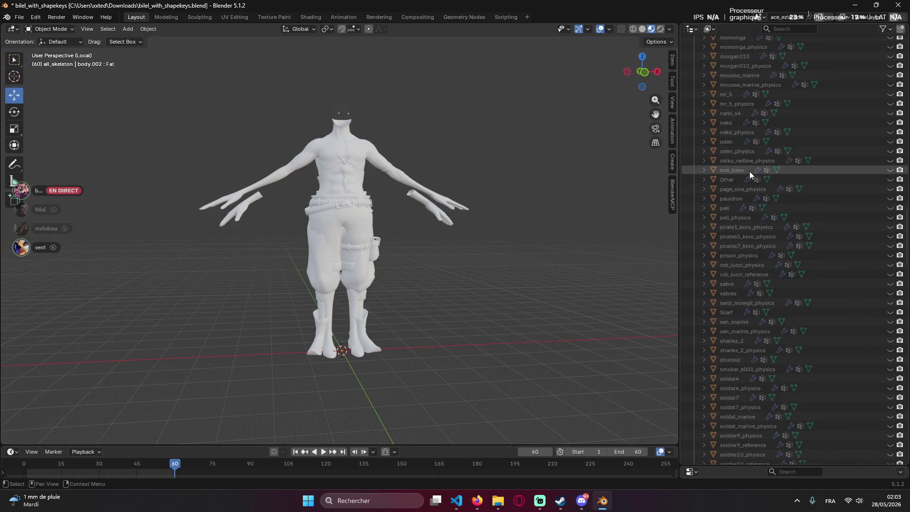
{"action": "scroll", "coordinate": [768, 172], "scroll_direction": "up", "scroll_amount": 10}
{"action": "scroll", "coordinate": [778, 178], "scroll_direction": "up", "scroll_amount": 8}
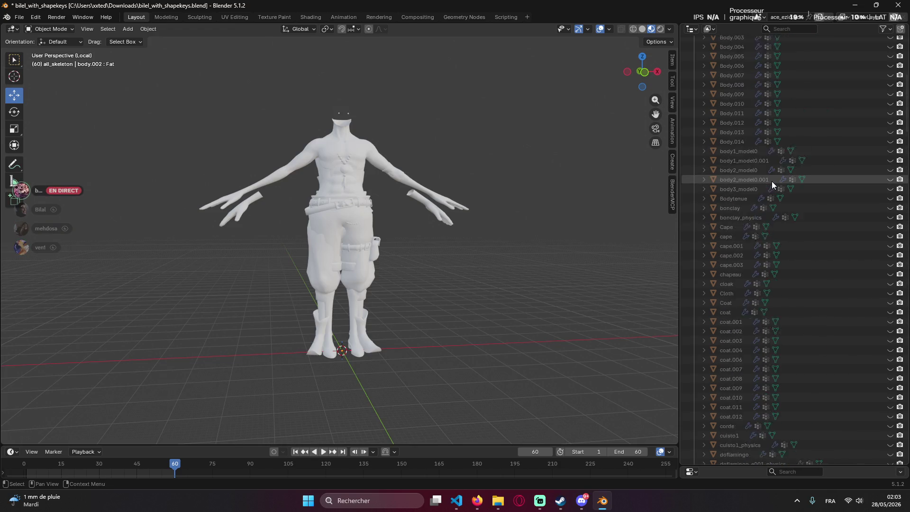
{"action": "key", "text": "KP_Divide"}
{"action": "scroll", "coordinate": [750, 211], "scroll_direction": "up", "scroll_amount": 5}
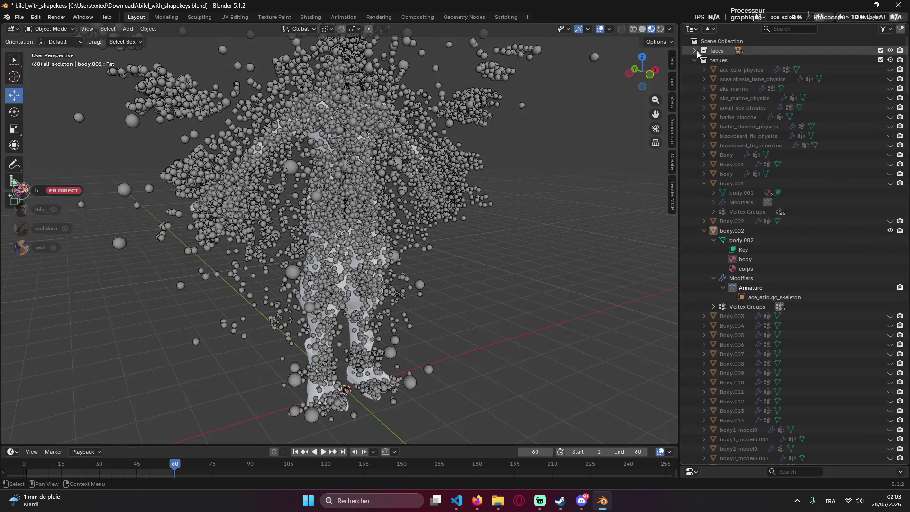
{"action": "left_click", "coordinate": [694, 61]}
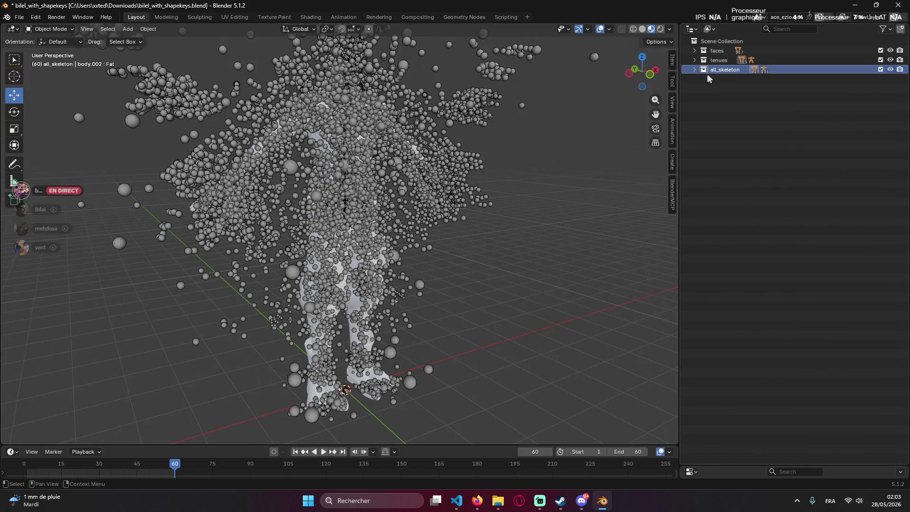
Toggle the faces, tenues and all_skeleton collections off and back on, then bring the Claude chat forward.
{"action": "left_click", "coordinate": [890, 69]}
{"action": "left_click", "coordinate": [890, 51]}
{"action": "double_click", "coordinate": [696, 51]}
{"action": "left_click", "coordinate": [692, 59]}
{"action": "left_click_drag", "start_coordinate": [890, 51], "coordinate": [889, 69]}
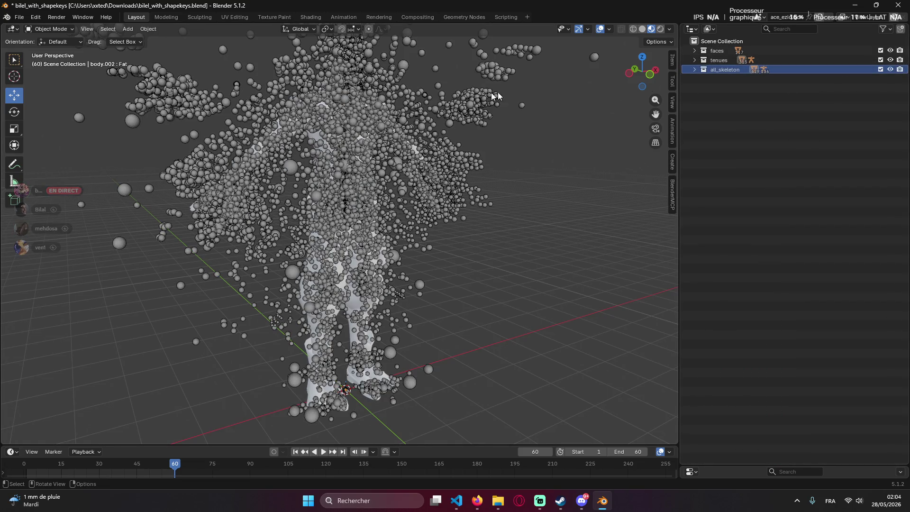
{"action": "scroll", "coordinate": [497, 134], "scroll_direction": "down", "scroll_amount": 2}
{"action": "scroll", "coordinate": [428, 138], "scroll_direction": "down", "scroll_amount": 2}
{"action": "scroll", "coordinate": [488, 277], "scroll_direction": "up", "scroll_amount": 5}
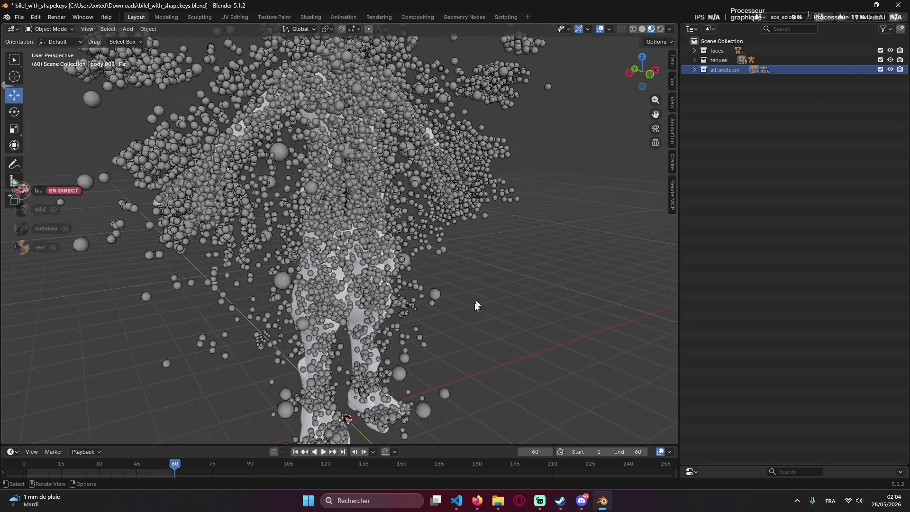
{"action": "scroll", "coordinate": [487, 276], "scroll_direction": "down", "scroll_amount": 3}
{"action": "mouse_move", "coordinate": [602, 501]}
{"action": "left_click", "coordinate": [523, 475]}
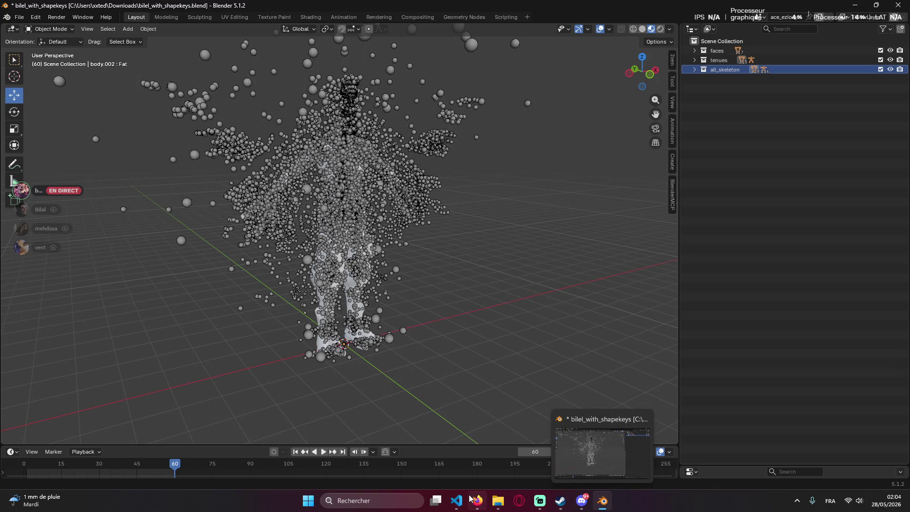
{"action": "left_click", "coordinate": [458, 500]}
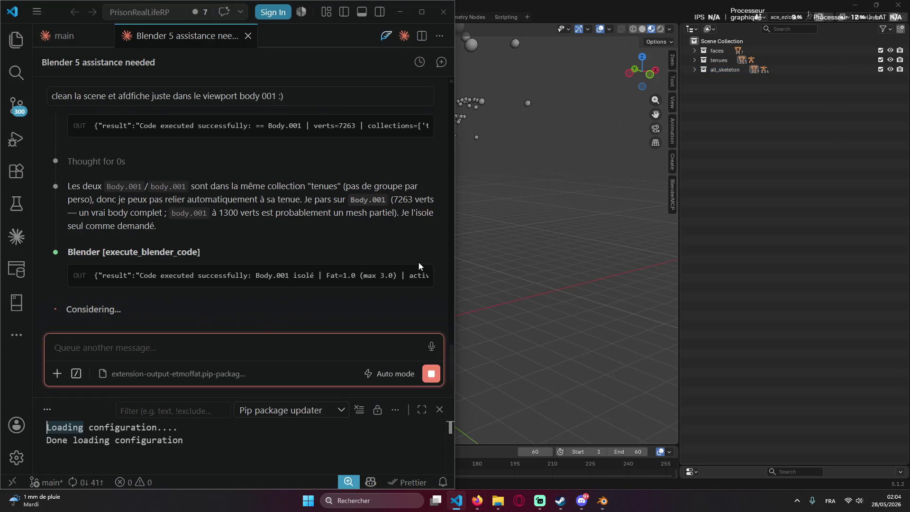
Bring Blender forward with the BlenderMCP panel showing the server on port 9876.
{"action": "left_click", "coordinate": [671, 202]}
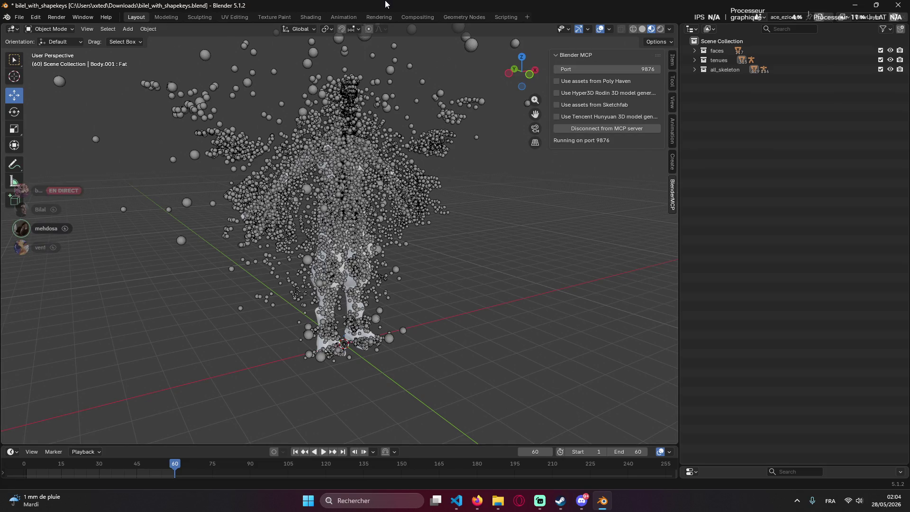
Tile Blender to one half of the screen and focus the Claude chat input.
{"action": "key", "text": "super+Down"}
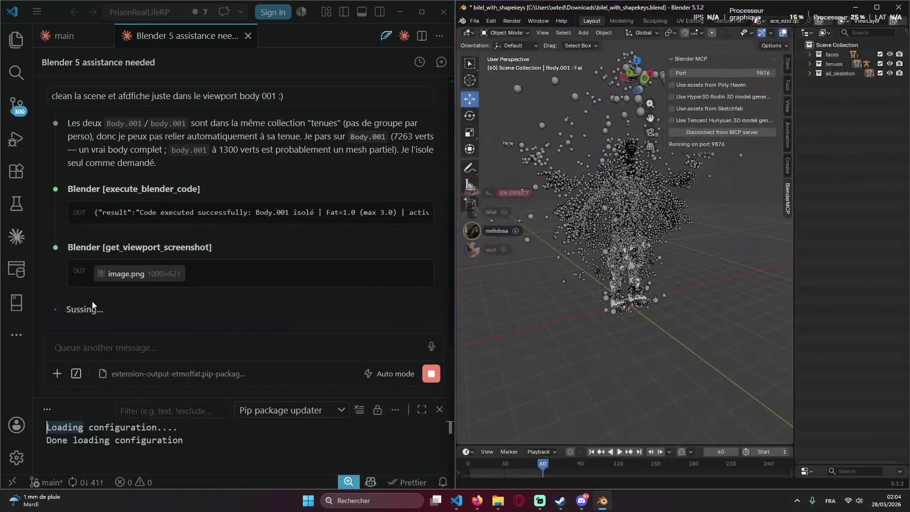
{"action": "left_click", "coordinate": [291, 323]}
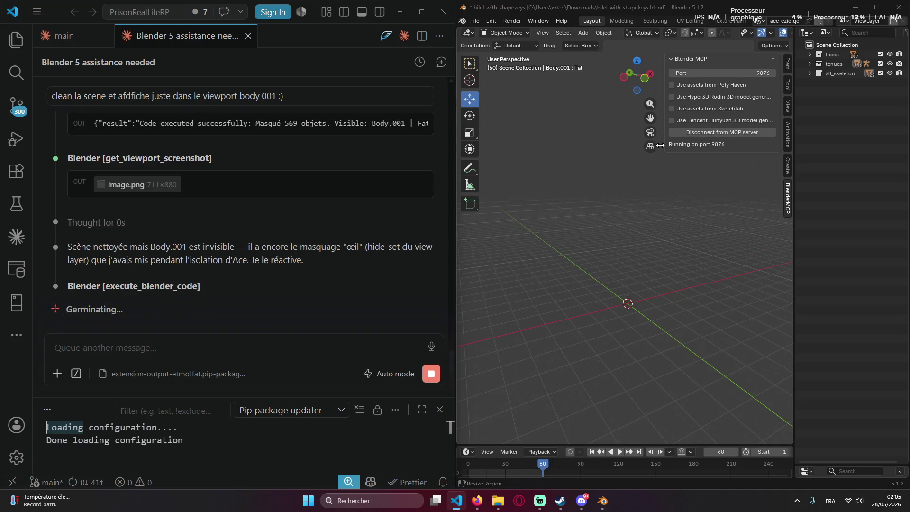
{"action": "scroll", "coordinate": [652, 227], "scroll_direction": "up", "scroll_amount": 3}
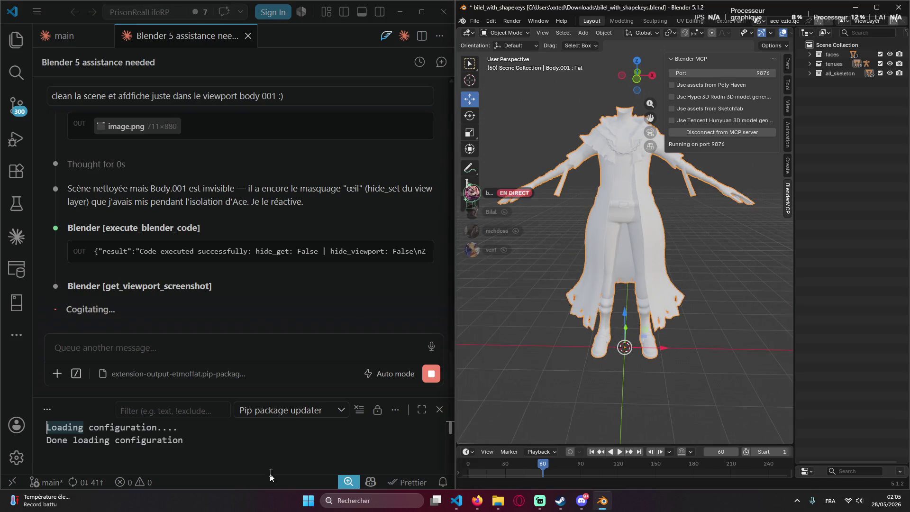
Maximize VS Code, toggle the Explorer sidebar closed, then minimize the editor to reveal Blender.
{"action": "left_click", "coordinate": [86, 373]}
{"action": "key", "text": "super+Up"}
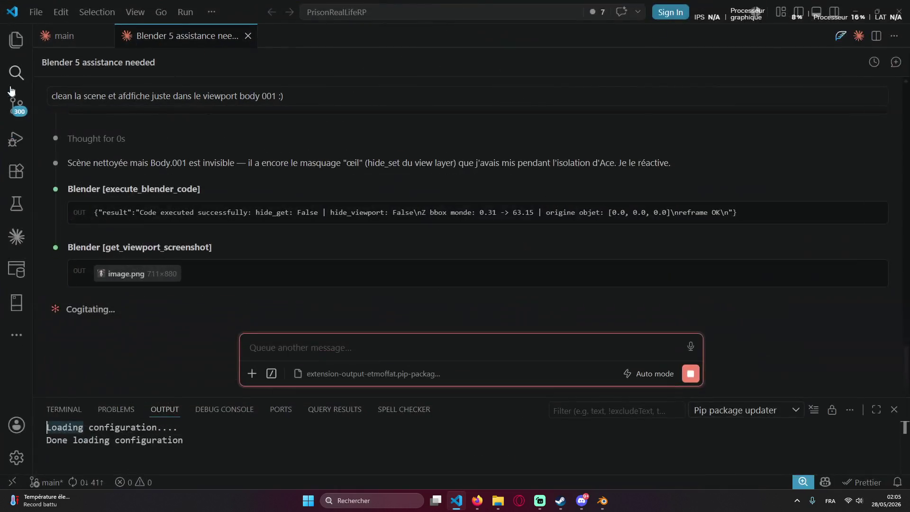
{"action": "left_click", "coordinate": [16, 40]}
{"action": "left_click", "coordinate": [15, 45]}
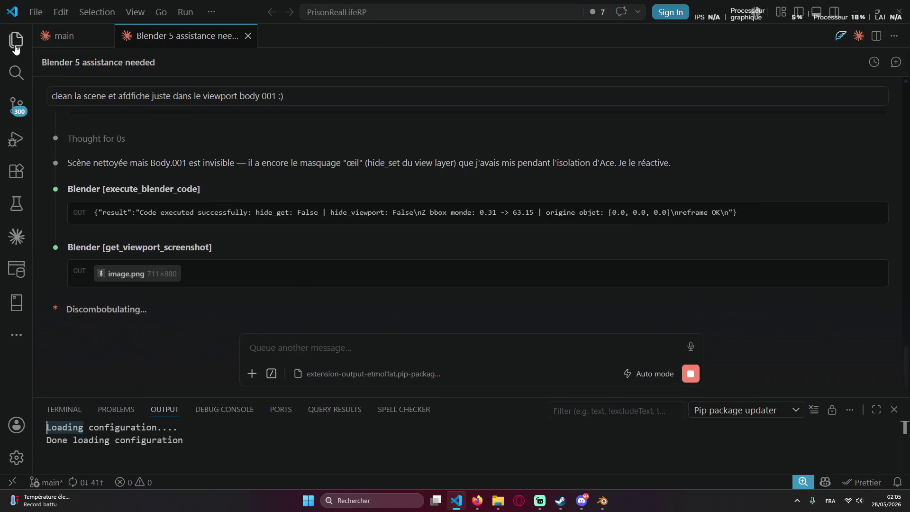
{"action": "left_click", "coordinate": [16, 45]}
{"action": "left_click", "coordinate": [16, 41]}
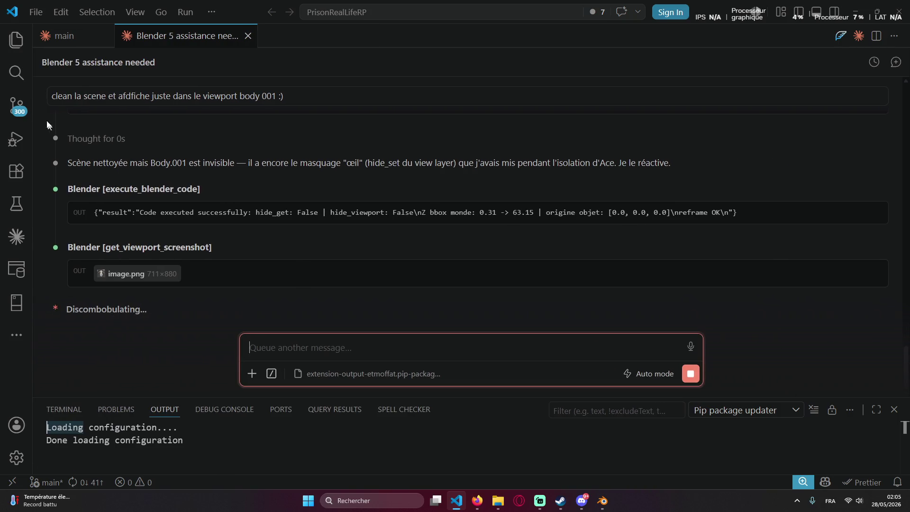
{"action": "left_click", "coordinate": [15, 35]}
{"action": "left_click", "coordinate": [851, 12]}
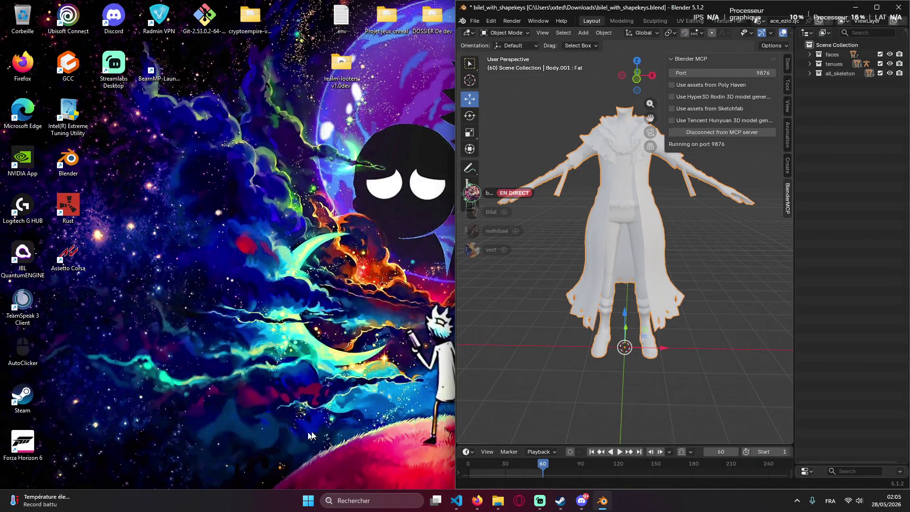
Maximize Blender and select Body.001's Key.121 shape key data in the Outliner, cancelling an accidental rename.
{"action": "left_click", "coordinate": [875, 6]}
{"action": "left_click", "coordinate": [694, 50]}
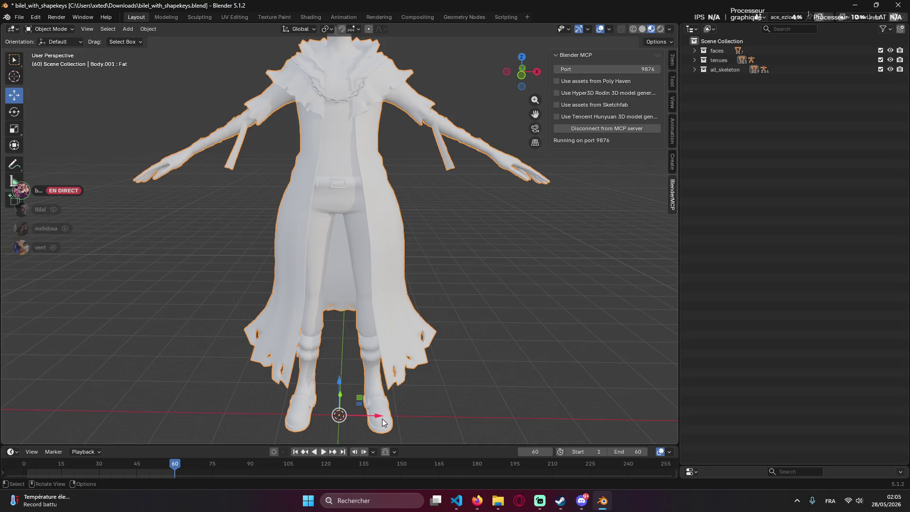
{"action": "scroll", "coordinate": [483, 230], "scroll_direction": "down", "scroll_amount": 3}
{"action": "scroll", "coordinate": [484, 230], "scroll_direction": "down", "scroll_amount": 1}
{"action": "left_click", "coordinate": [695, 59]}
{"action": "left_click", "coordinate": [695, 59]}
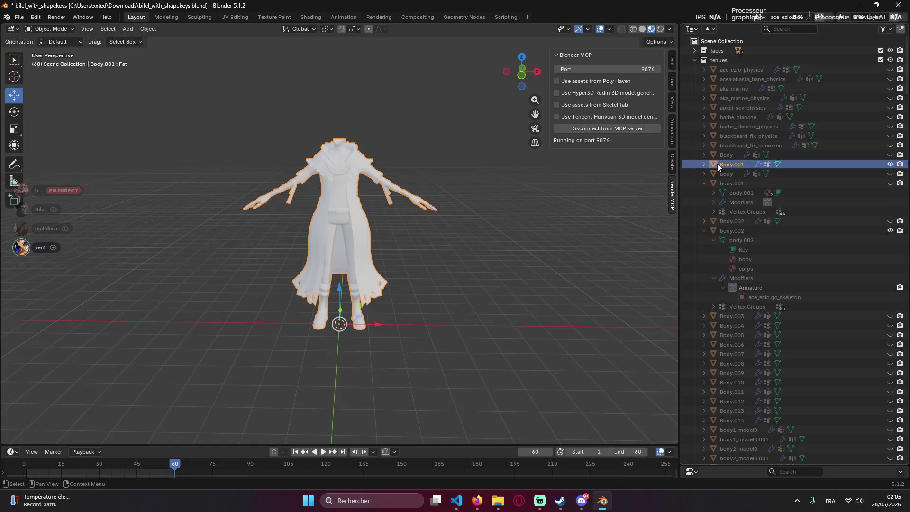
{"action": "left_click", "coordinate": [774, 182]}
{"action": "double_click", "coordinate": [752, 182]}
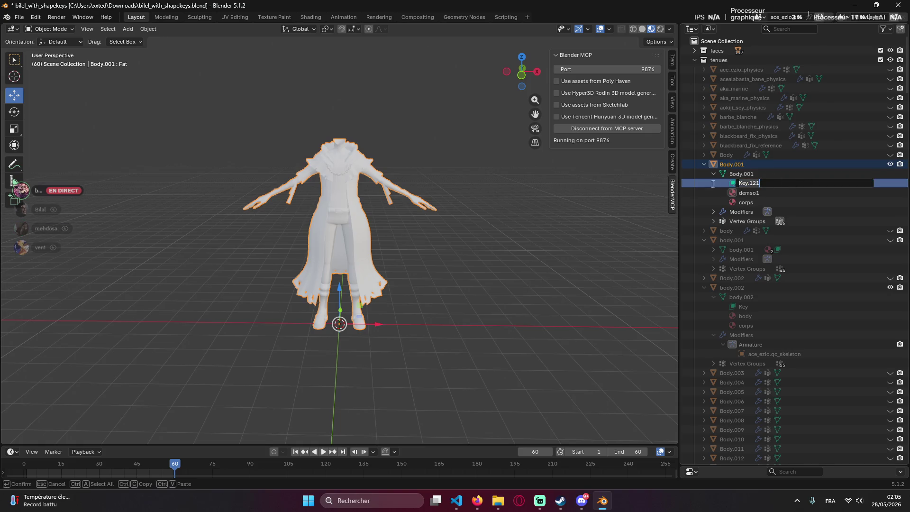
{"action": "key", "text": "Escape"}
Enlarge the Object Properties area and expand the Shading, Motion Paths, Instancing and Collections panels.
{"action": "left_click_drag", "start_coordinate": [782, 465], "coordinate": [786, 226]}
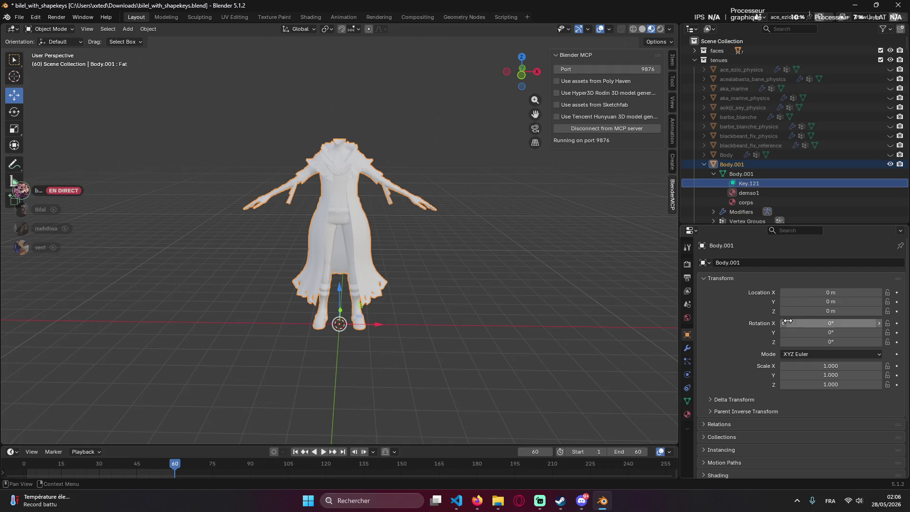
{"action": "scroll", "coordinate": [758, 386], "scroll_direction": "down", "scroll_amount": 1}
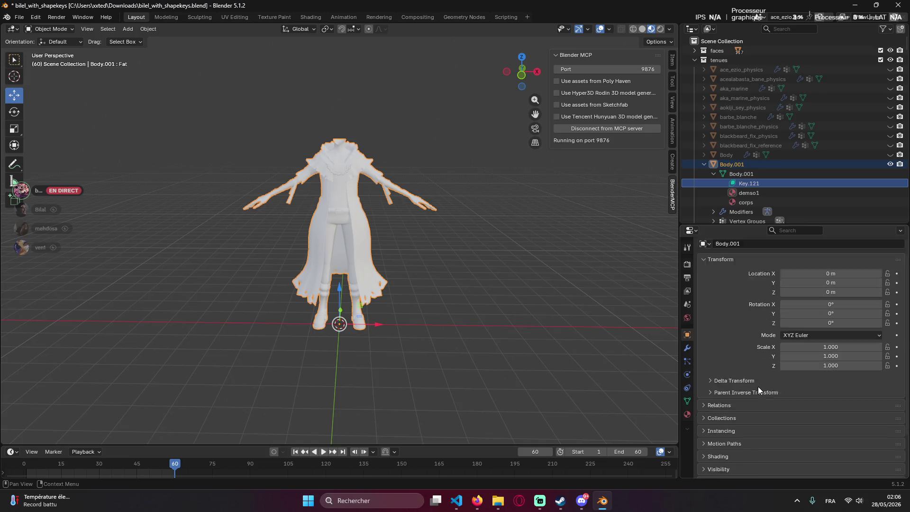
{"action": "scroll", "coordinate": [758, 386], "scroll_direction": "down", "scroll_amount": 3}
{"action": "left_click", "coordinate": [704, 406]}
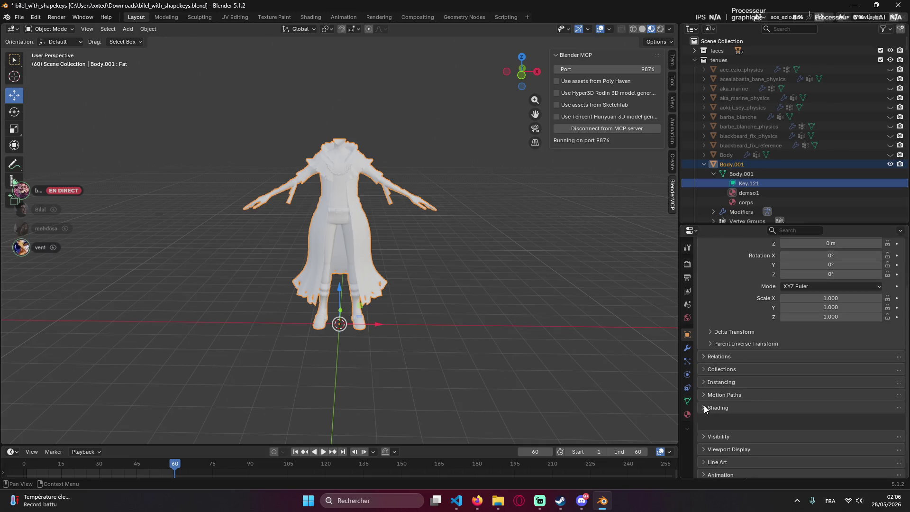
{"action": "left_click", "coordinate": [699, 395]}
{"action": "left_click", "coordinate": [701, 376]}
{"action": "left_click", "coordinate": [700, 369]}
{"action": "scroll", "coordinate": [793, 344], "scroll_direction": "up", "scroll_amount": 2}
{"action": "scroll", "coordinate": [728, 283], "scroll_direction": "up", "scroll_amount": 1}
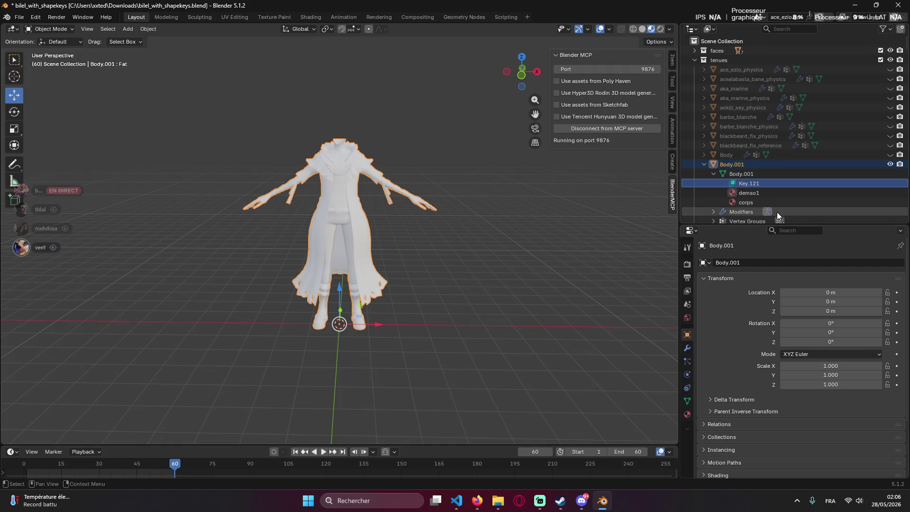
Capture a screenshot region of the Outliner hierarchy and switch to the Claude chat.
{"action": "key", "text": "super+shift+s"}
{"action": "left_click_drag", "start_coordinate": [665, 3], "coordinate": [902, 240]}
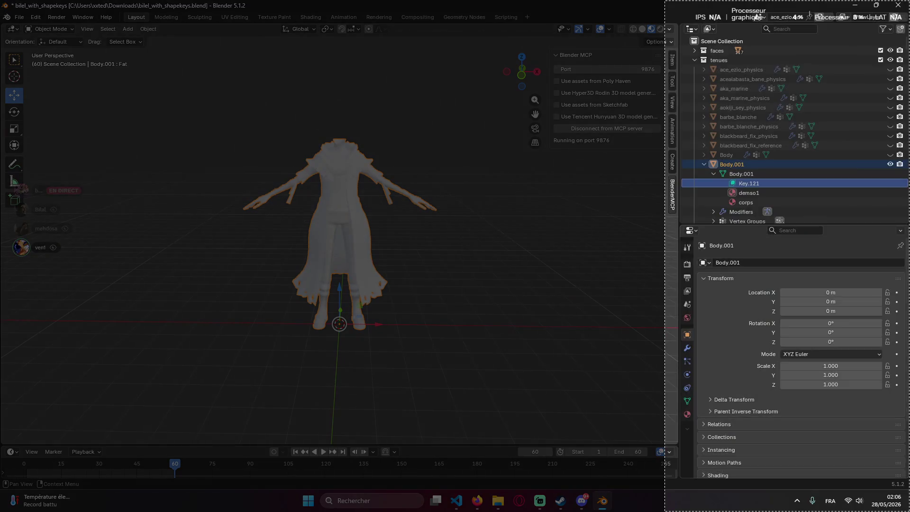
{"action": "key", "text": "alt+Tab"}
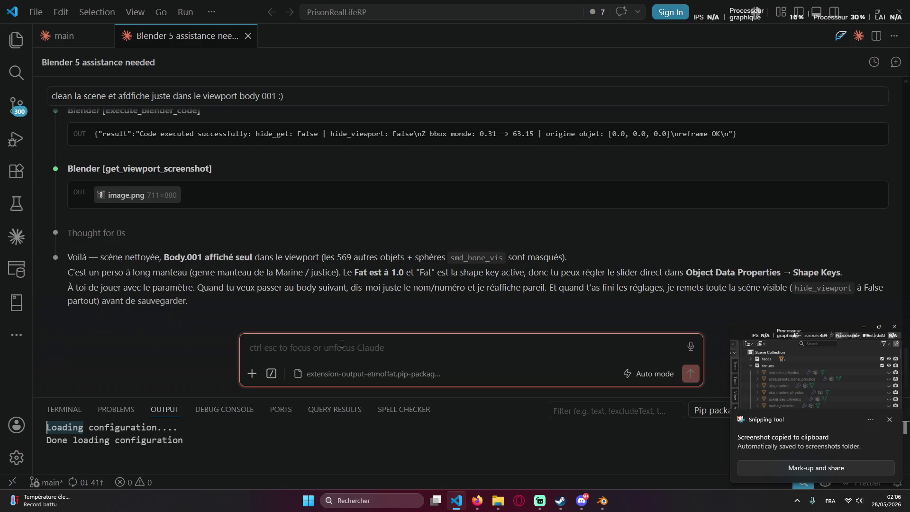
Paste the snip into the chat, tile VS Code beside Blender and capture the Blender window.
{"action": "key", "text": "ctrl+v"}
{"action": "key", "text": "super+Left"}
{"action": "left_click", "coordinate": [569, 121]}
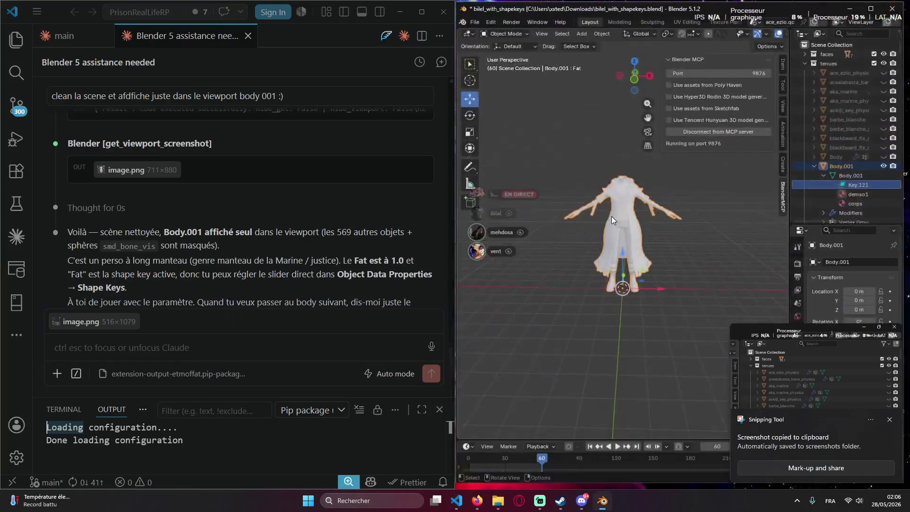
{"action": "key", "text": "super+shift+s"}
{"action": "left_click", "coordinate": [856, 406]}
Attach the Blender screenshot and send Claude the question about the missing weight slider.
{"action": "left_click", "coordinate": [131, 346]}
{"action": "key", "text": "ctrl+v"}
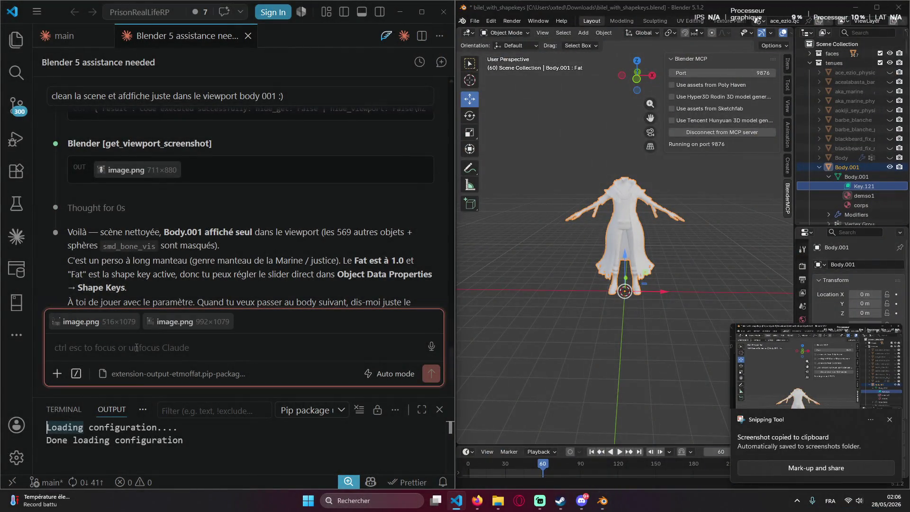
{"action": "type", "text": "j'ai perdu "}
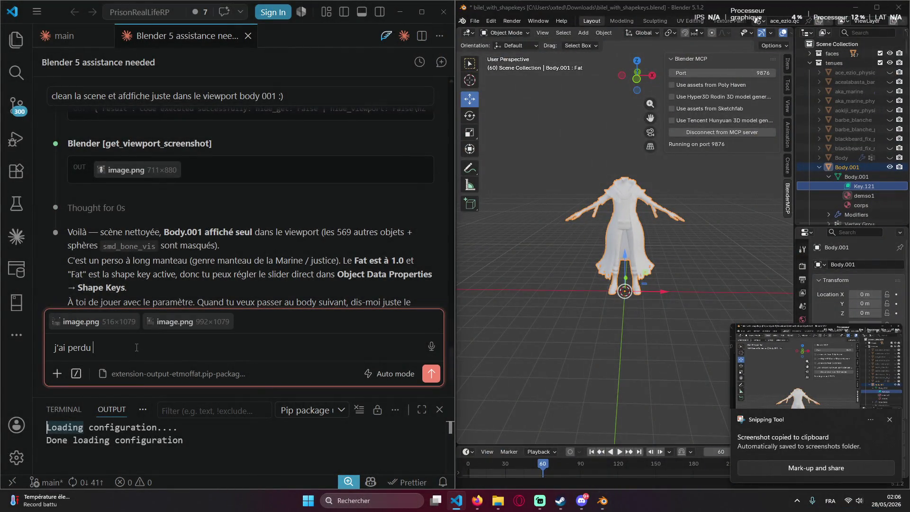
{"action": "type", "text": "le slider ou il"}
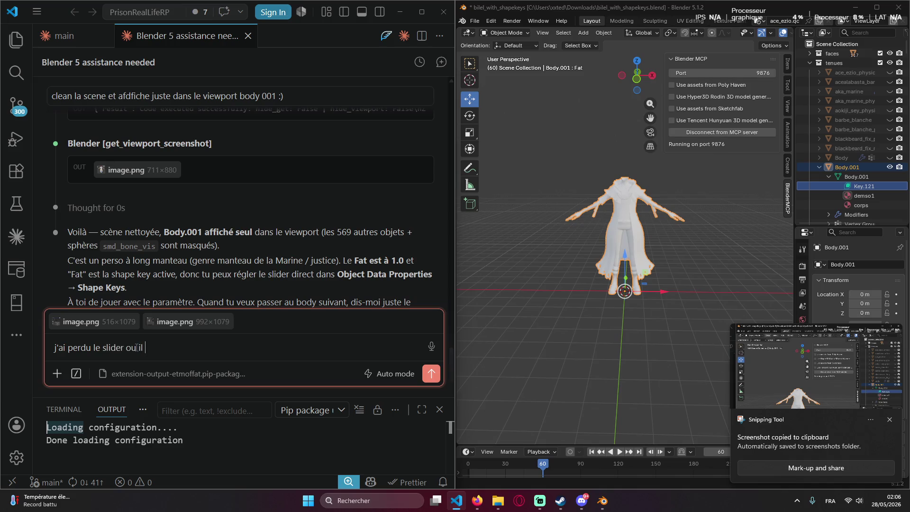
{"action": "type", "text": "r le poids"}
{"action": "key", "text": "Return"}
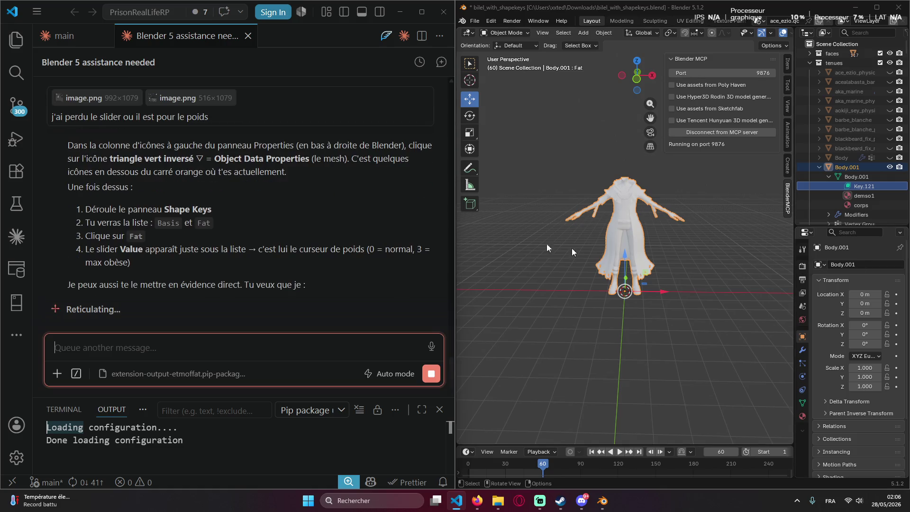
{"action": "scroll", "coordinate": [238, 209], "scroll_direction": "up", "scroll_amount": 3}
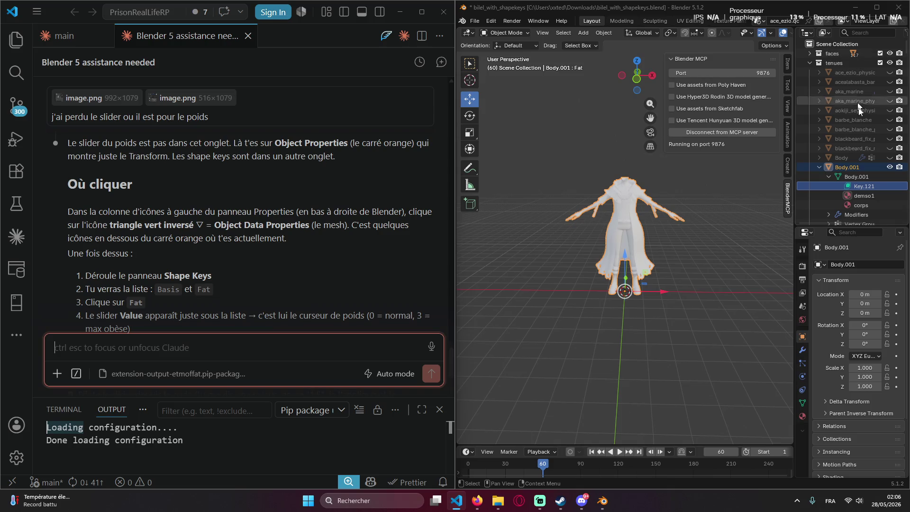
Raise Body.001's Fat shape key to about 1.8 and maximize Blender over VS Code.
{"action": "left_click", "coordinate": [827, 168]}
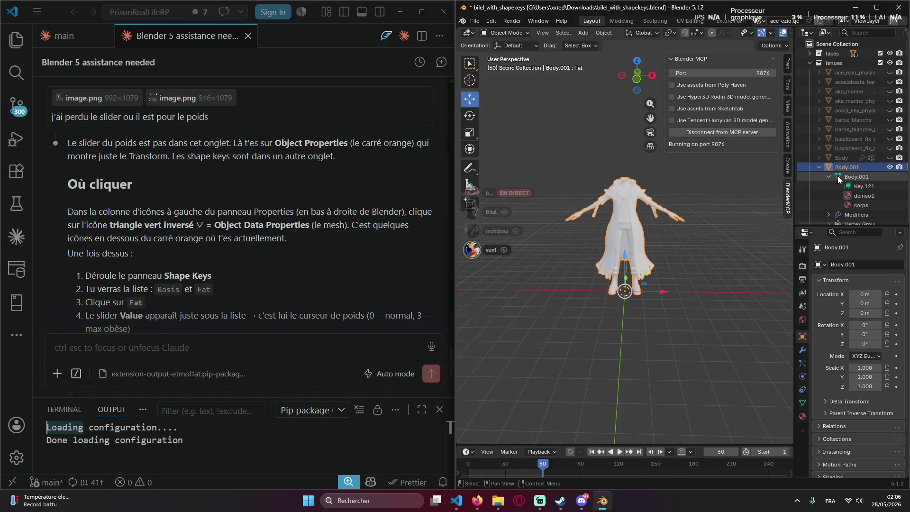
{"action": "left_click", "coordinate": [849, 188]}
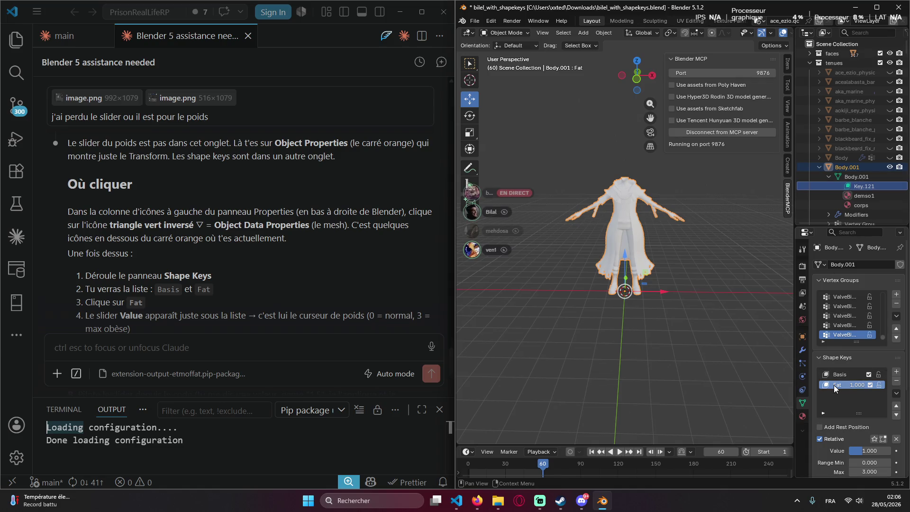
{"action": "left_click_drag", "start_coordinate": [858, 449], "coordinate": [853, 450]}
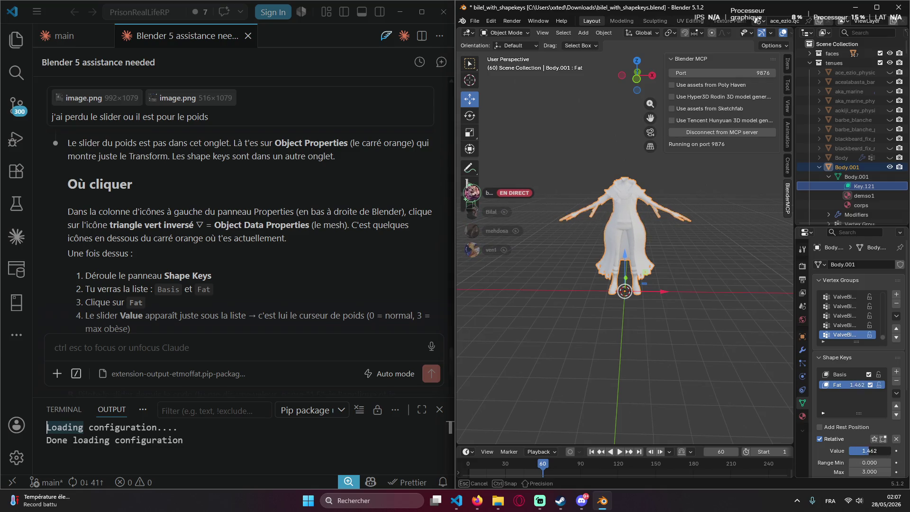
{"action": "left_click_drag", "start_coordinate": [852, 450], "coordinate": [404, 15]}
{"action": "left_click", "coordinate": [404, 16]}
{"action": "left_click", "coordinate": [876, 7]}
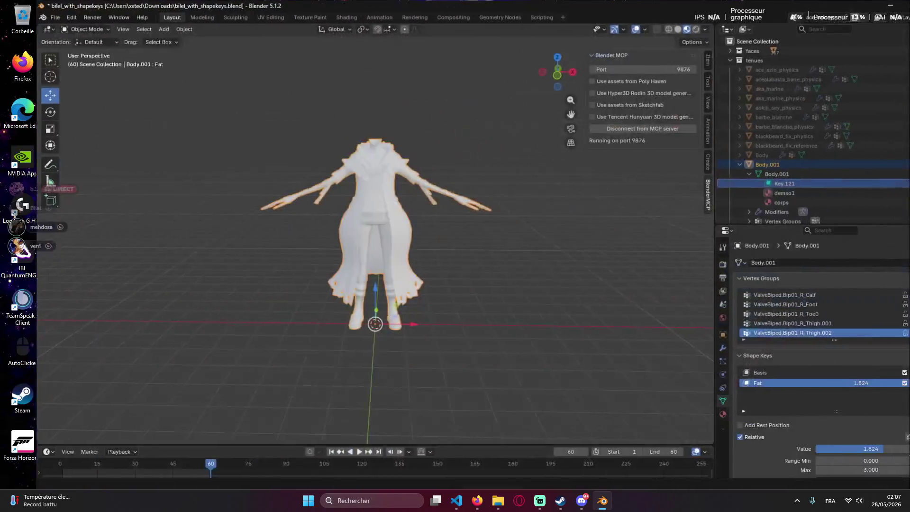
Raise Body.001's Fat shape key through about 1.15 and 2.5 up to its 3.0 maximum, viewing the coat from the side.
{"action": "mouse_move", "coordinate": [850, 382]}
{"action": "left_mouse_down"}
{"action": "mouse_move", "coordinate": [882, 382]}
{"action": "mouse_move", "coordinate": [820, 382]}
{"action": "left_mouse_up"}
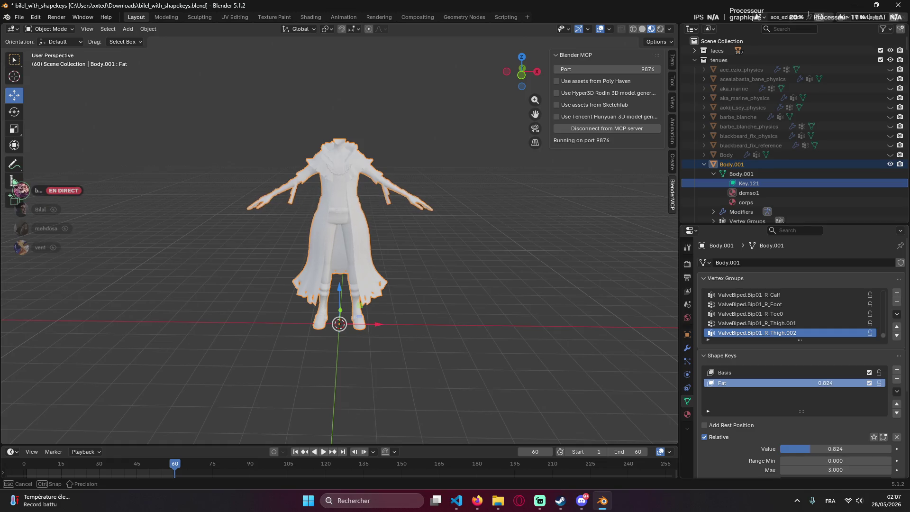
{"action": "left_click_drag", "start_coordinate": [820, 383], "coordinate": [823, 383]}
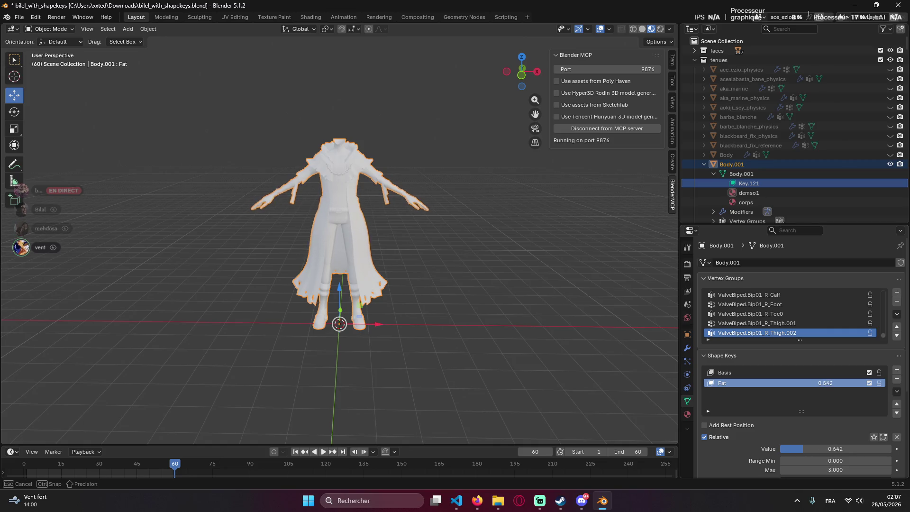
{"action": "left_click_drag", "start_coordinate": [823, 383], "coordinate": [824, 383]}
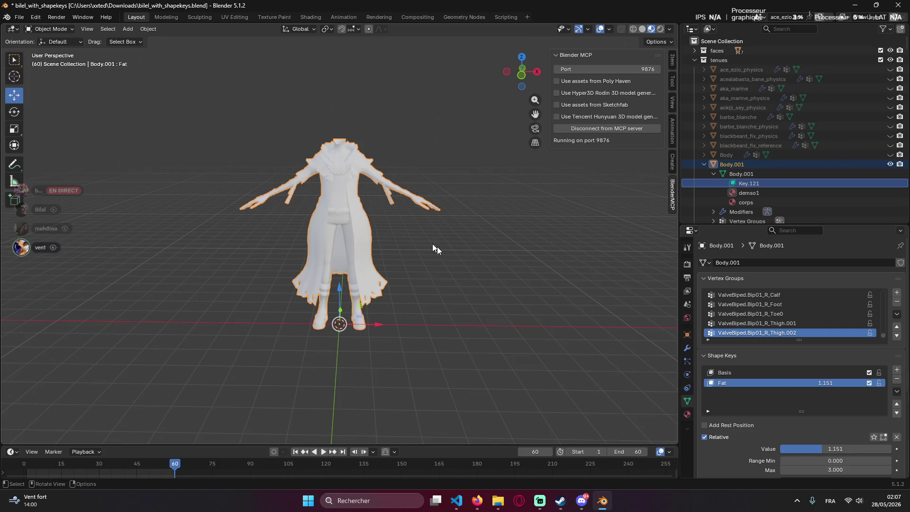
{"action": "scroll", "coordinate": [403, 200], "scroll_direction": "up", "scroll_amount": 5}
{"action": "scroll", "coordinate": [402, 201], "scroll_direction": "down", "scroll_amount": 4}
{"action": "mouse_move", "coordinate": [431, 200]}
{"action": "middle_mouse_down"}
{"action": "mouse_move", "coordinate": [386, 196]}
{"action": "mouse_move", "coordinate": [441, 204]}
{"action": "middle_mouse_up"}
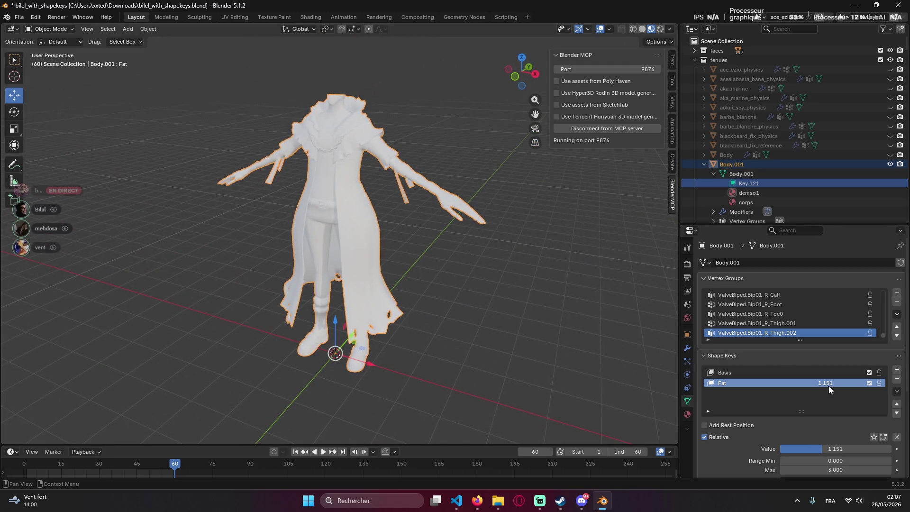
{"action": "left_click_drag", "start_coordinate": [820, 449], "coordinate": [891, 448]}
{"action": "mouse_move", "coordinate": [576, 341]}
{"action": "middle_mouse_down"}
{"action": "mouse_move", "coordinate": [543, 317]}
{"action": "mouse_move", "coordinate": [624, 339]}
{"action": "mouse_move", "coordinate": [531, 332]}
{"action": "mouse_move", "coordinate": [540, 334]}
{"action": "middle_mouse_up"}
Drop Fat to about 1.7, undo it back to zero and reselect Body.001 at a three-quarter angle.
{"action": "left_click_drag", "start_coordinate": [849, 383], "coordinate": [782, 383]}
{"action": "key", "text": "ctrl+z"}
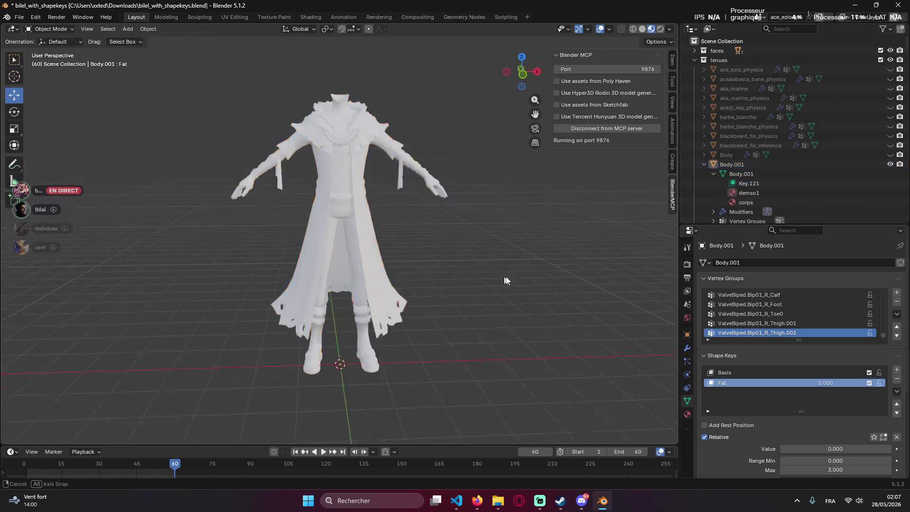
{"action": "left_click", "coordinate": [341, 251]}
{"action": "middle_click_drag", "start_coordinate": [341, 251], "coordinate": [351, 249]}
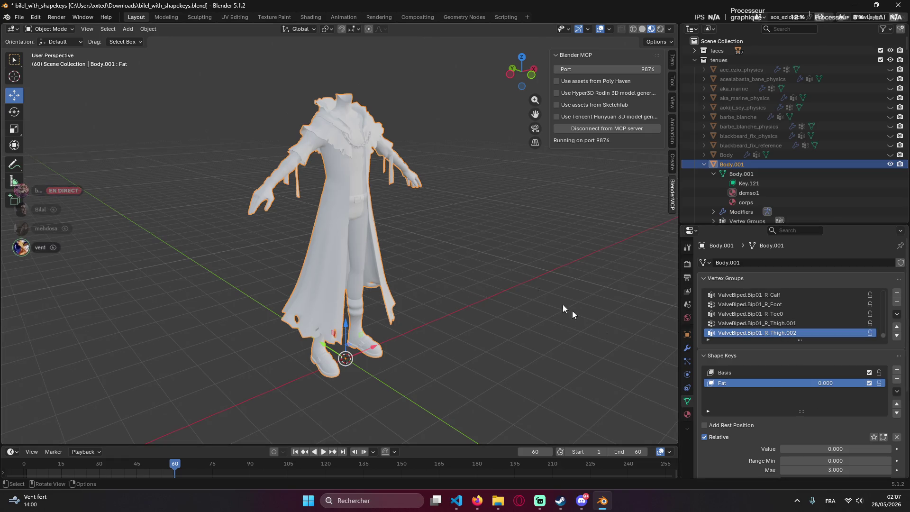
{"action": "left_click", "coordinate": [787, 27]}
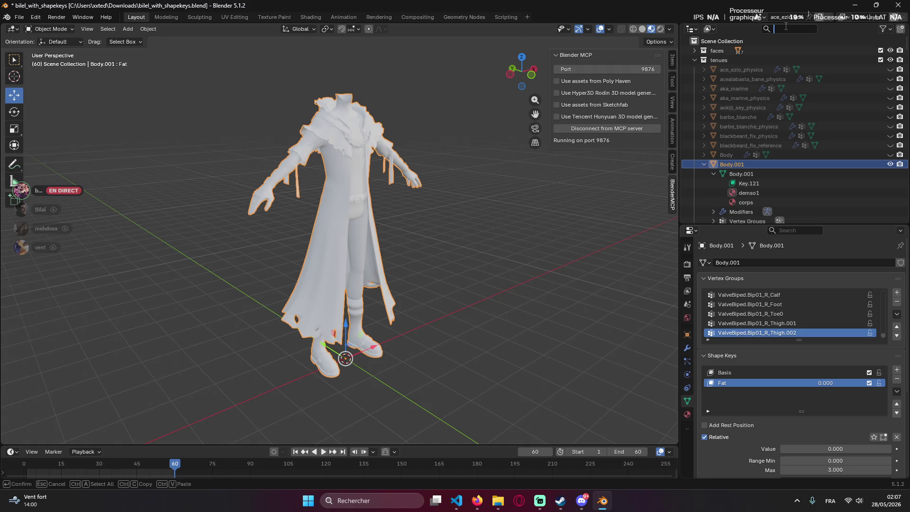
{"action": "type", "text": "luffy"}
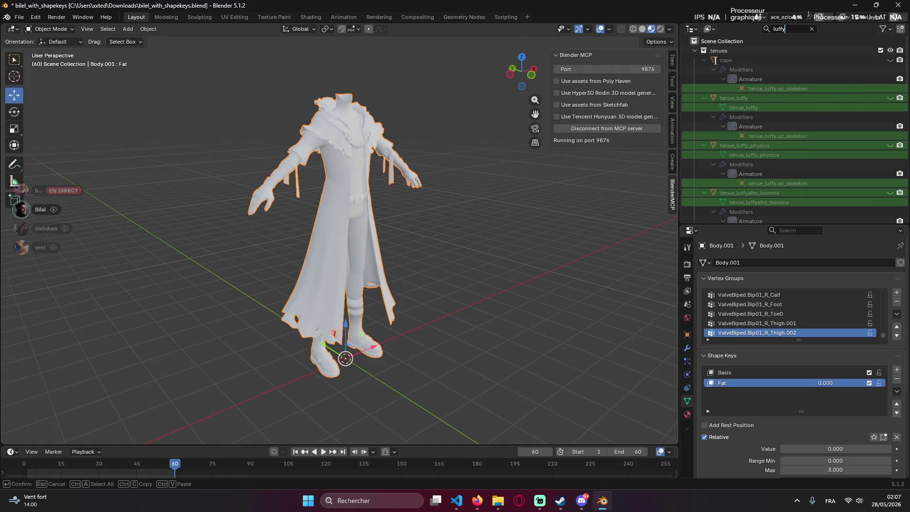
Filter the outliner by 'luffy', unhide tenue_luffy_physics, and bring the Claude chat back alongside.
{"action": "key", "text": "Return"}
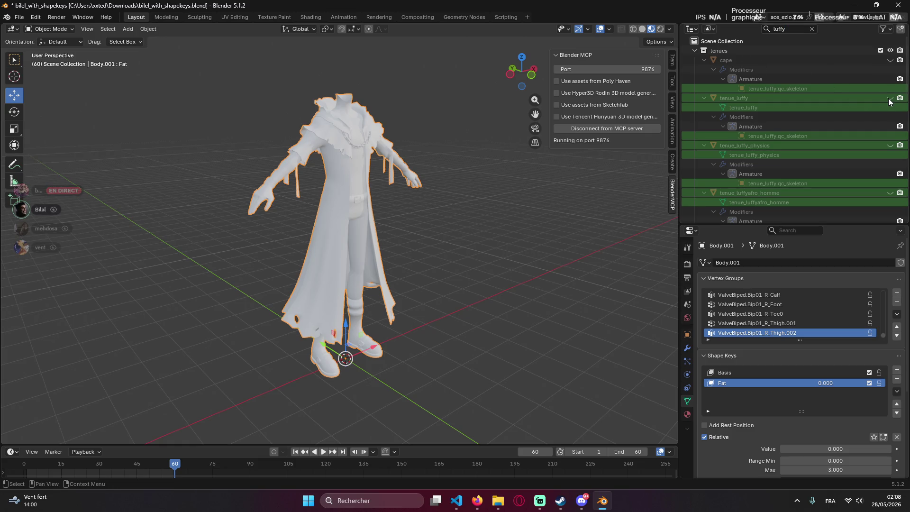
{"action": "left_click", "coordinate": [889, 145]}
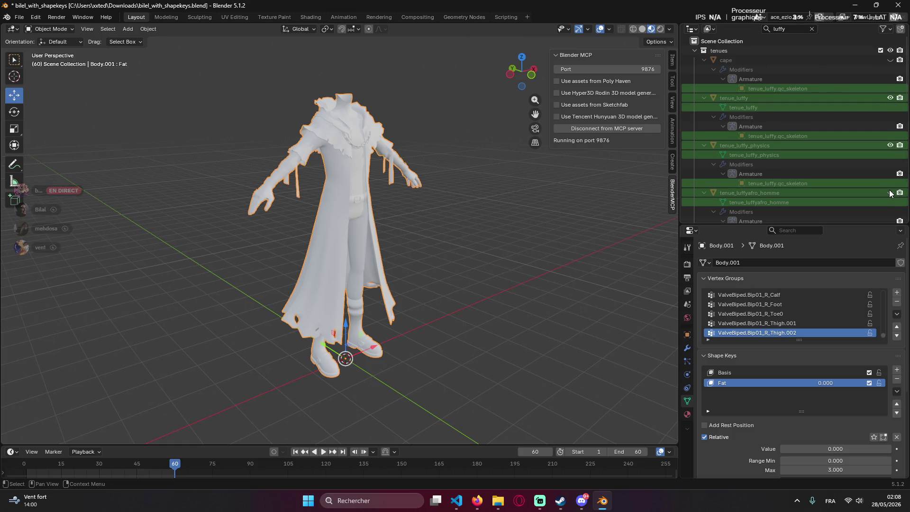
{"action": "scroll", "coordinate": [886, 195], "scroll_direction": "down", "scroll_amount": 2}
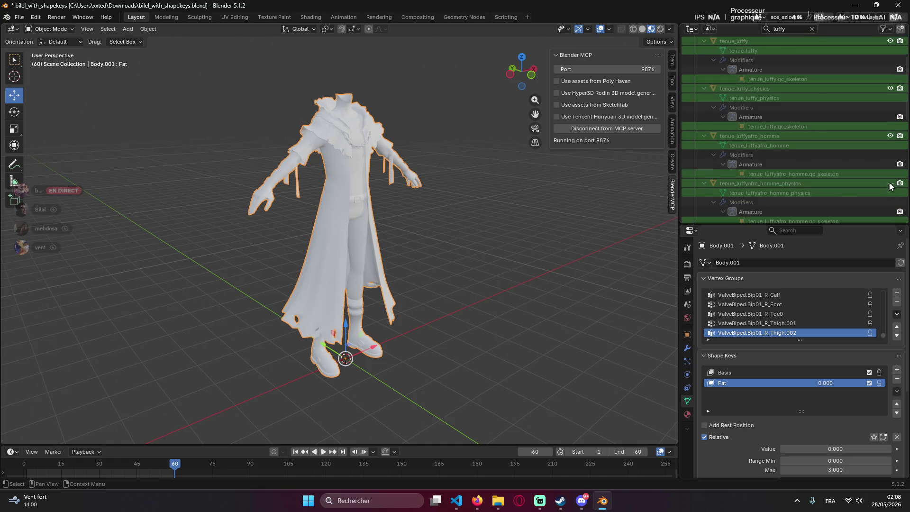
{"action": "scroll", "coordinate": [888, 178], "scroll_direction": "down", "scroll_amount": 2}
{"action": "scroll", "coordinate": [891, 155], "scroll_direction": "down", "scroll_amount": 2}
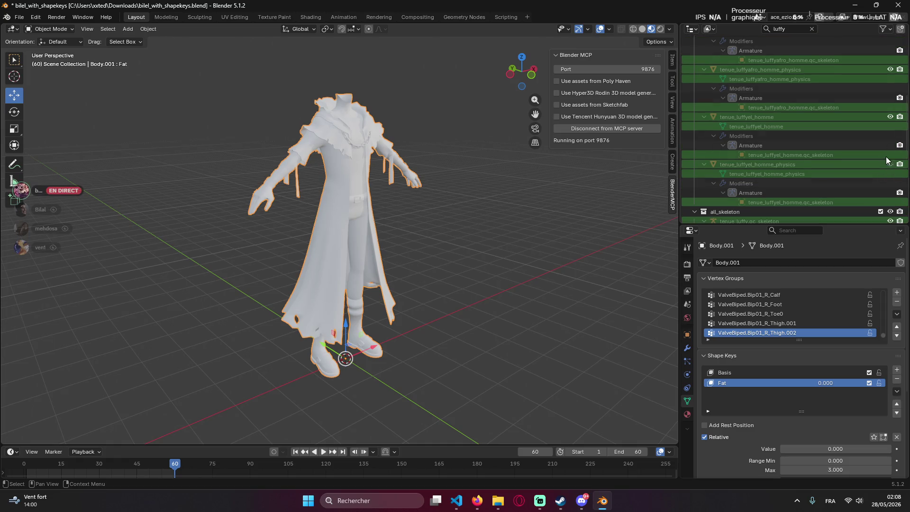
{"action": "scroll", "coordinate": [881, 170], "scroll_direction": "down", "scroll_amount": 1}
{"action": "scroll", "coordinate": [879, 152], "scroll_direction": "down", "scroll_amount": 1}
{"action": "scroll", "coordinate": [869, 160], "scroll_direction": "down", "scroll_amount": 1}
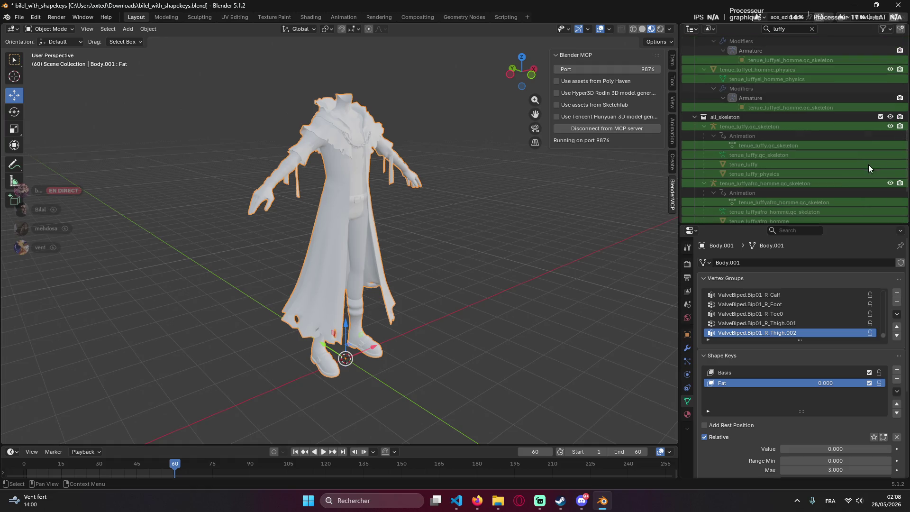
{"action": "scroll", "coordinate": [889, 178], "scroll_direction": "up", "scroll_amount": 1}
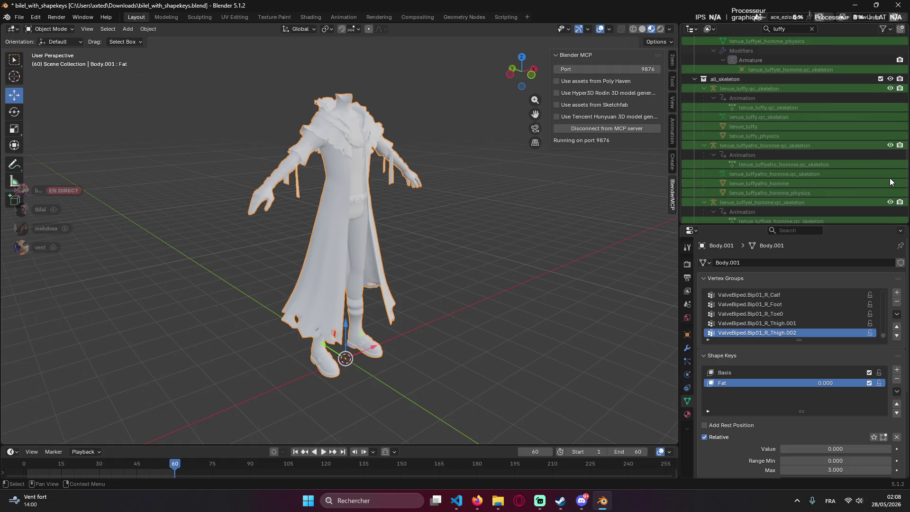
{"action": "scroll", "coordinate": [887, 183], "scroll_direction": "up", "scroll_amount": 1}
{"action": "scroll", "coordinate": [861, 178], "scroll_direction": "up", "scroll_amount": 1}
{"action": "scroll", "coordinate": [861, 179], "scroll_direction": "up", "scroll_amount": 3}
{"action": "scroll", "coordinate": [854, 167], "scroll_direction": "up", "scroll_amount": 3}
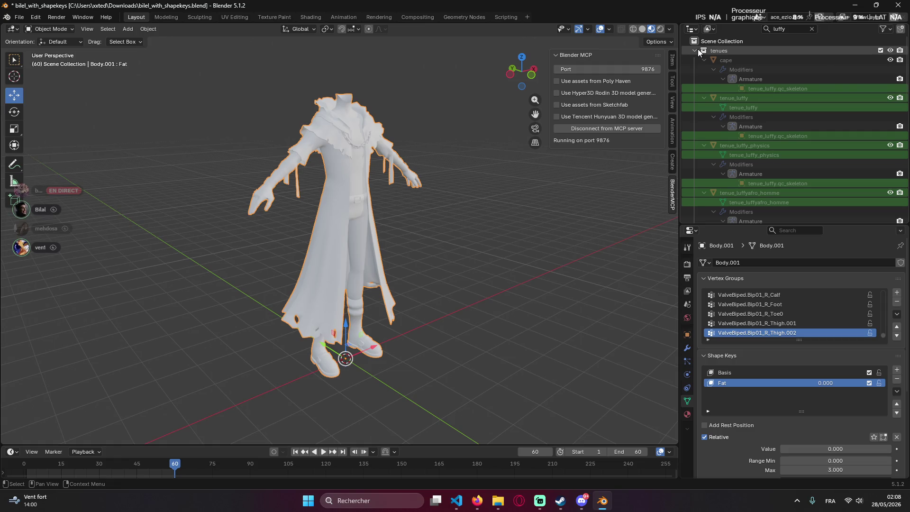
{"action": "left_click", "coordinate": [477, 500]}
{"action": "left_click", "coordinate": [477, 501]}
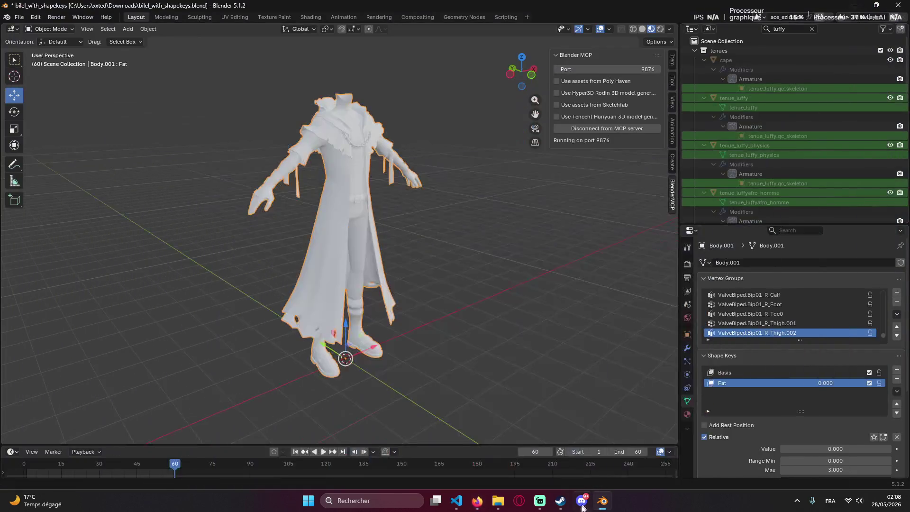
{"action": "left_click", "coordinate": [456, 500]}
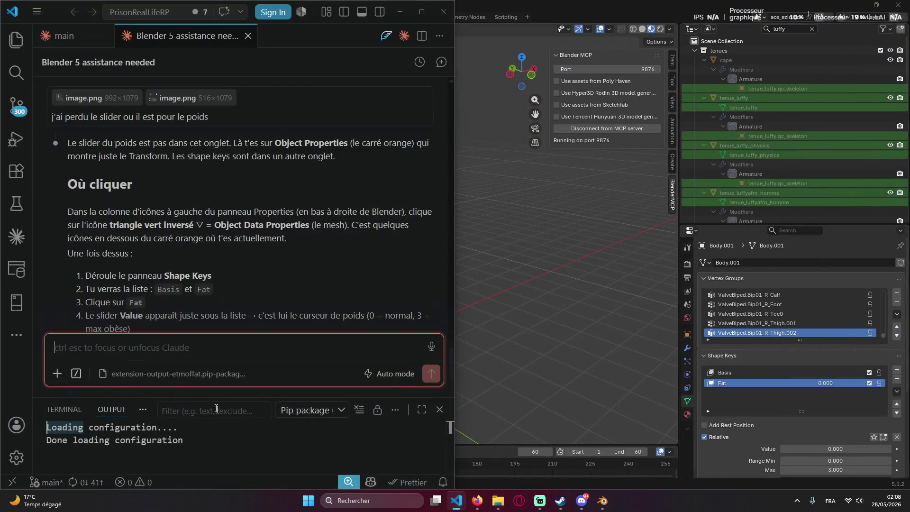
{"action": "scroll", "coordinate": [171, 328], "scroll_direction": "down", "scroll_amount": 5}
Send Claude the request to find the Luffy model and identify which mesh is its body.
{"action": "left_click", "coordinate": [164, 346]}
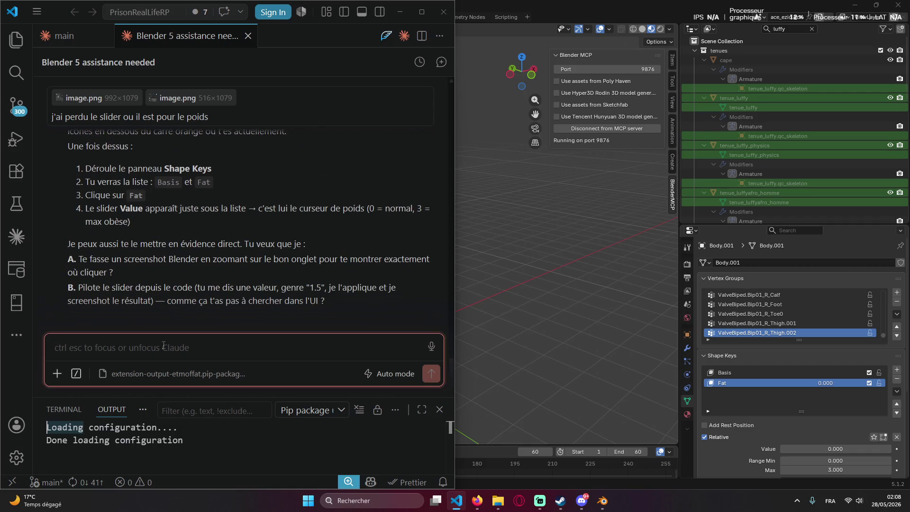
{"action": "type", "text": "tri"}
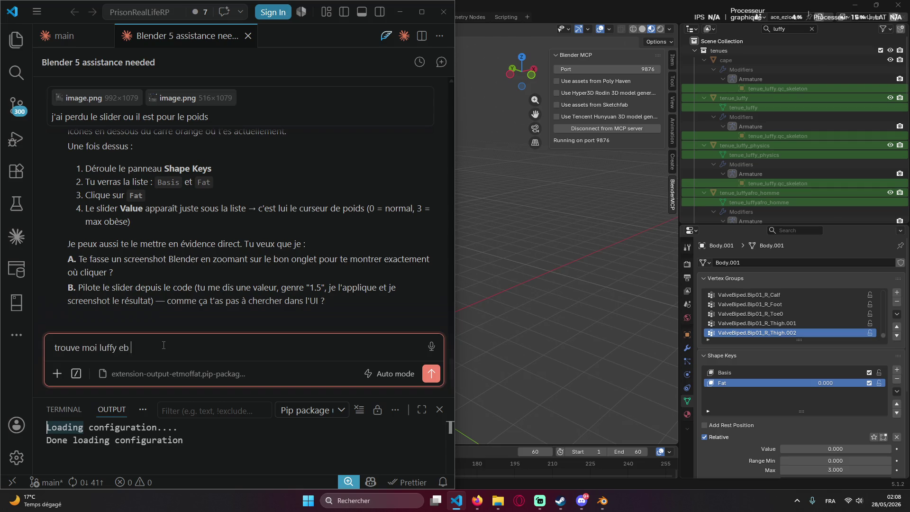
{"action": "type", "text": " models jh"}
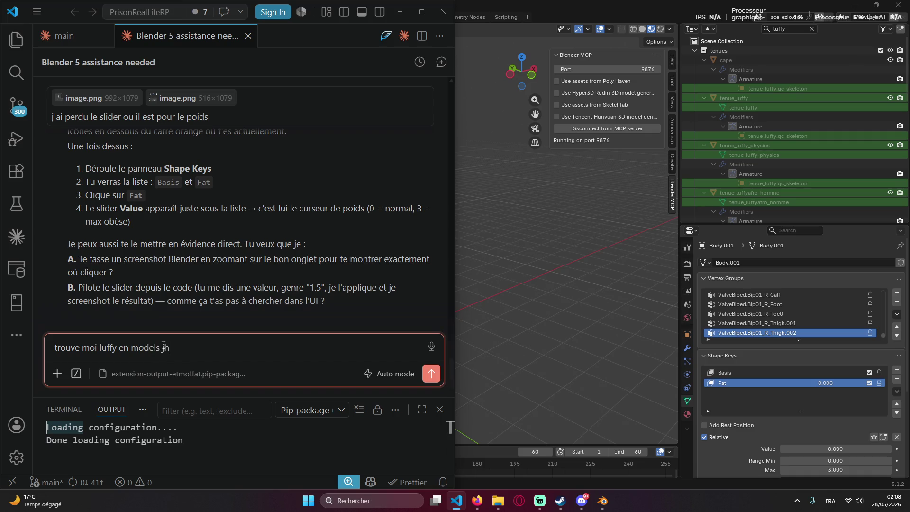
{"action": "type", "text": "sp"}
{"action": "type", "text": "body c"}
{"action": "key", "text": "Return"}
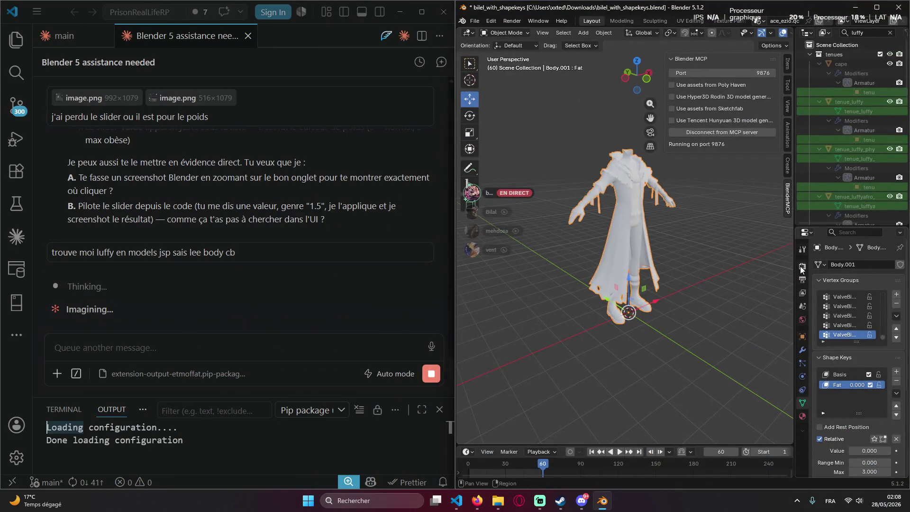
Widen the panels, then try Fat up to about 1.5 and back down to roughly 0.94 while orbiting the body.
{"action": "left_click_drag", "start_coordinate": [794, 285], "coordinate": [750, 285]}
{"action": "left_click_drag", "start_coordinate": [456, 293], "coordinate": [419, 293]}
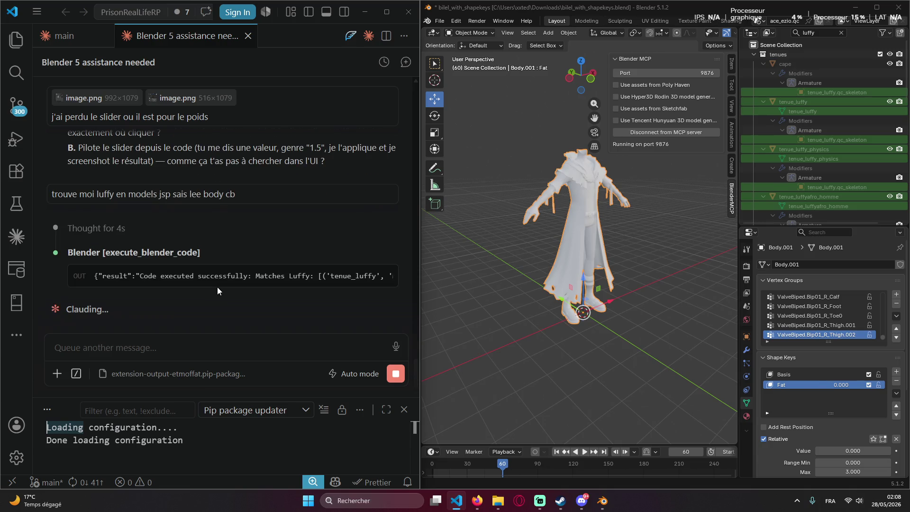
{"action": "left_click_drag", "start_coordinate": [845, 387], "coordinate": [909, 385]}
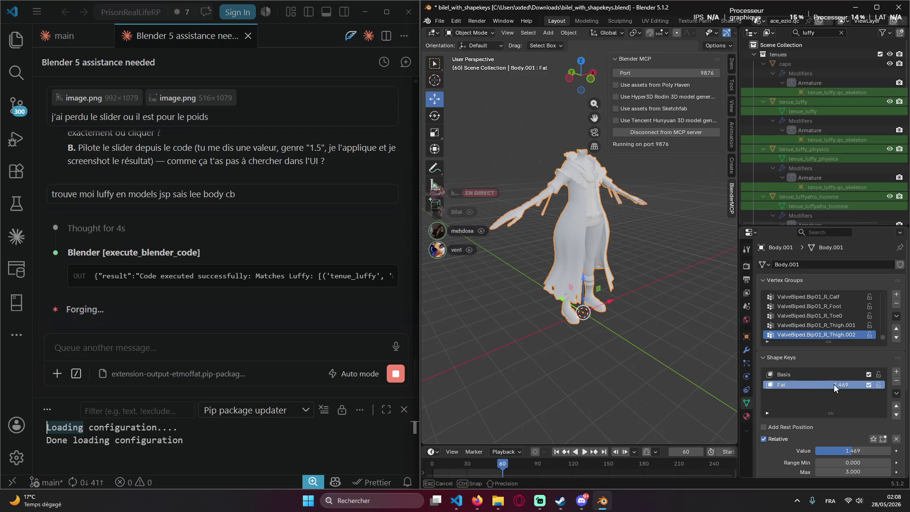
{"action": "left_click_drag", "start_coordinate": [841, 388], "coordinate": [847, 387]}
{"action": "middle_click_drag", "start_coordinate": [498, 299], "coordinate": [487, 326]}
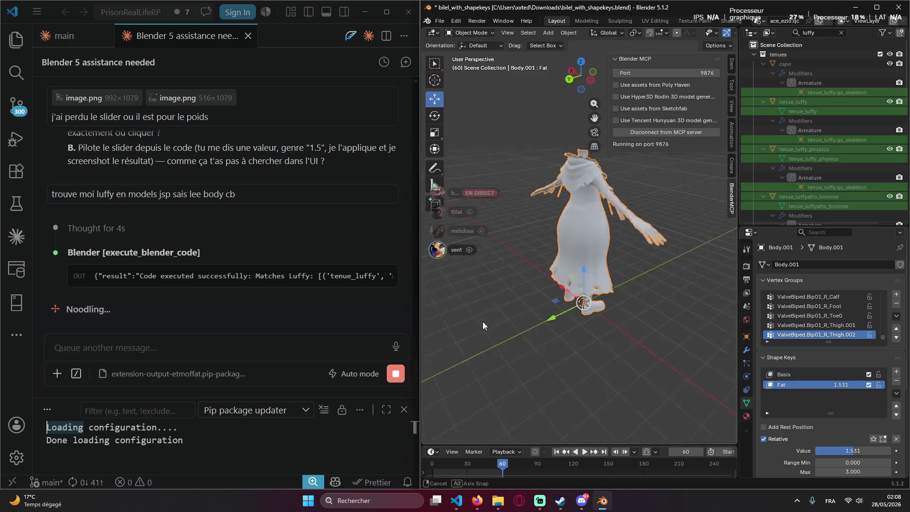
{"action": "middle_click_drag", "start_coordinate": [488, 322], "coordinate": [640, 317]}
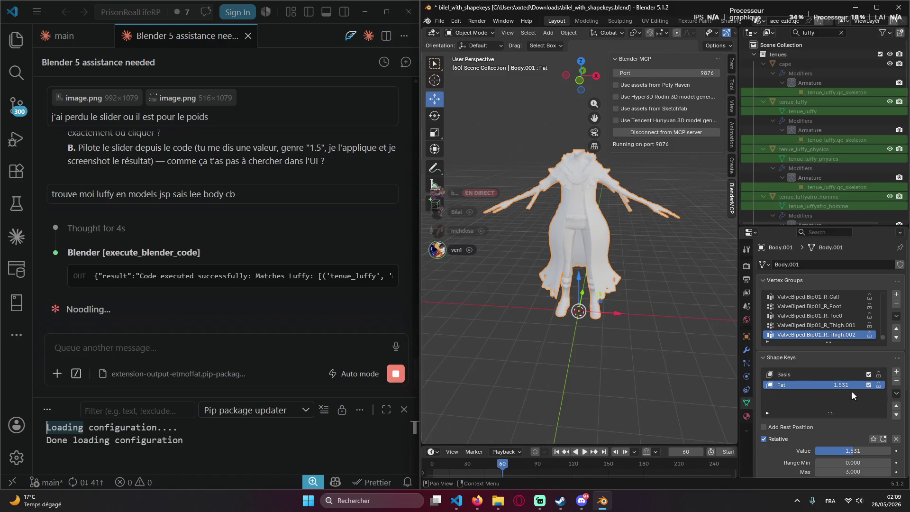
{"action": "left_click_drag", "start_coordinate": [832, 386], "coordinate": [782, 386]}
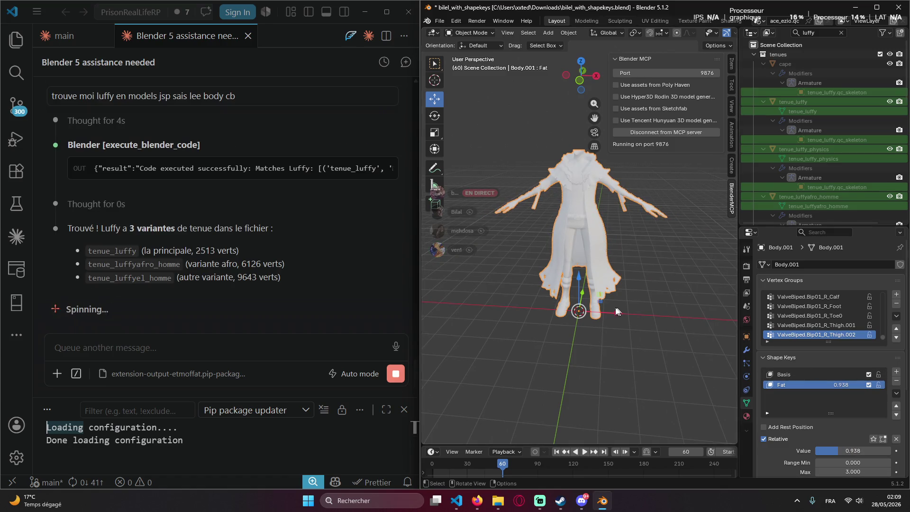
Follow Claude's reply identifying tenue_luffy, inspect the outfit from the front, then switch to the Discord call.
{"action": "left_click", "coordinate": [247, 293]}
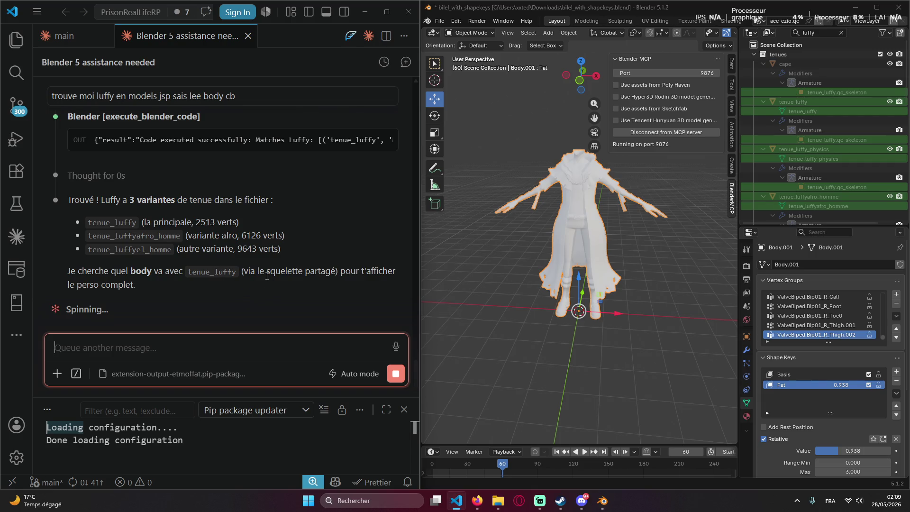
{"action": "left_click", "coordinate": [500, 293]}
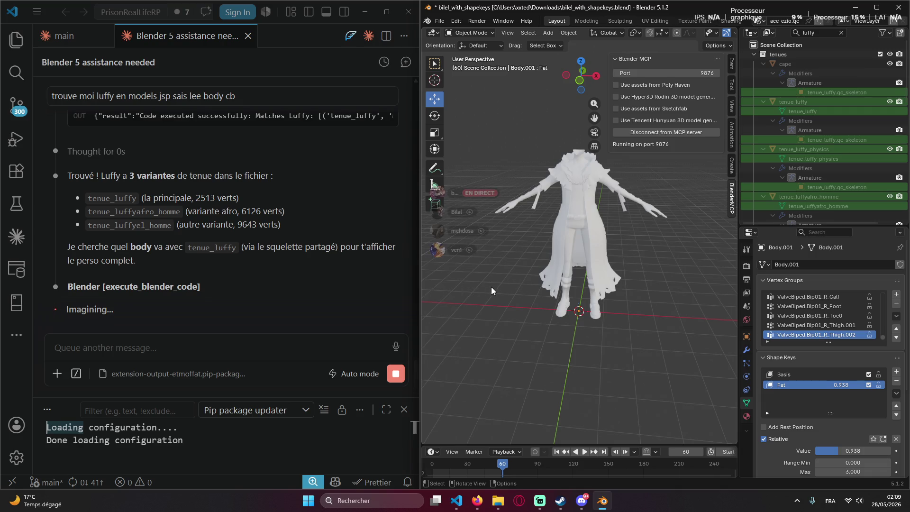
{"action": "right_click", "coordinate": [266, 305]}
{"action": "left_click", "coordinate": [368, 287]}
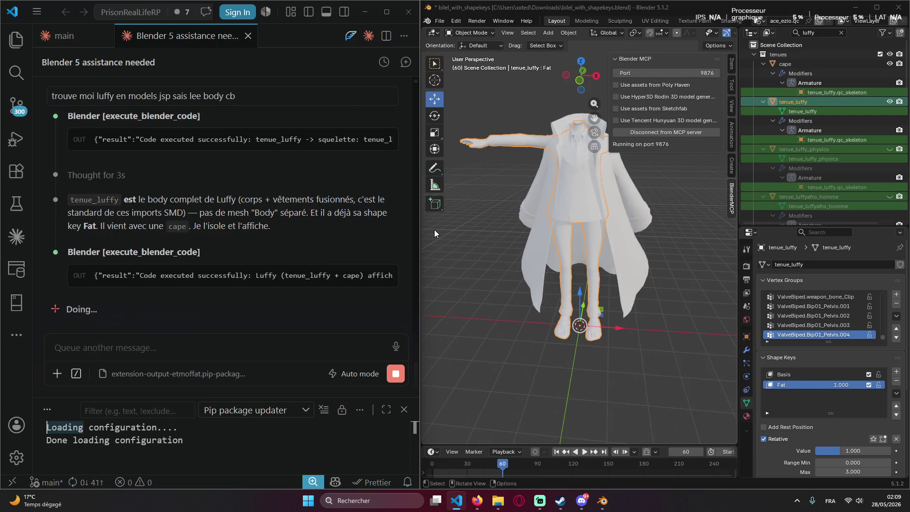
{"action": "mouse_move", "coordinate": [556, 332]}
{"action": "middle_mouse_down"}
{"action": "mouse_move", "coordinate": [579, 314]}
{"action": "mouse_move", "coordinate": [510, 305]}
{"action": "middle_mouse_up"}
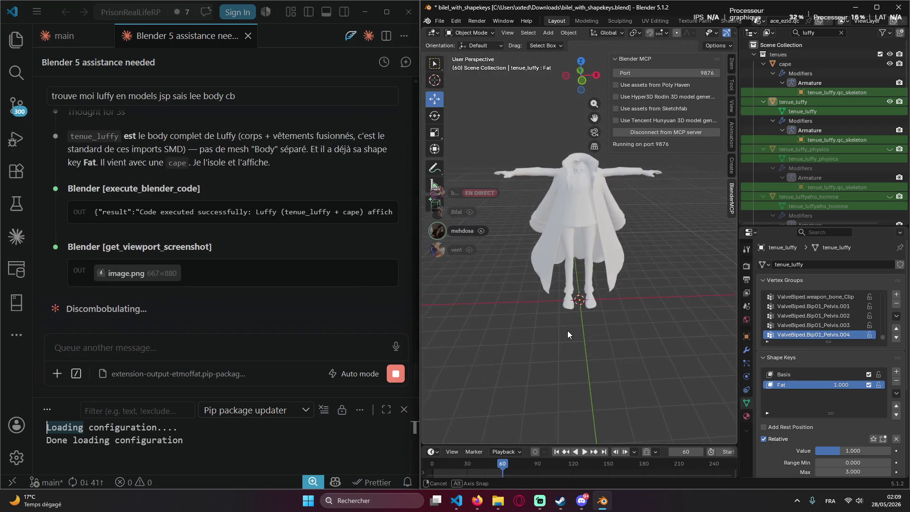
{"action": "mouse_move", "coordinate": [510, 305]}
{"action": "middle_mouse_down"}
{"action": "mouse_move", "coordinate": [583, 308]}
{"action": "mouse_move", "coordinate": [598, 298]}
{"action": "mouse_move", "coordinate": [568, 277]}
{"action": "mouse_move", "coordinate": [576, 271]}
{"action": "middle_mouse_up"}
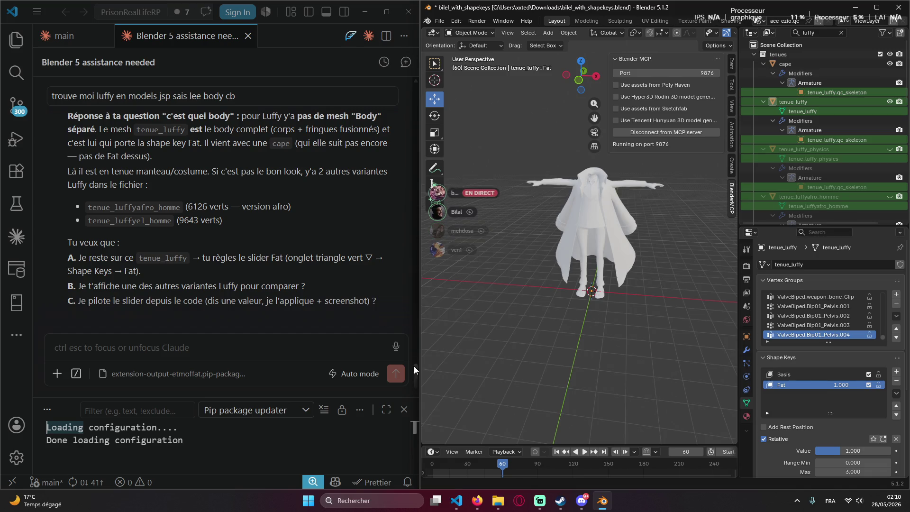
{"action": "left_click", "coordinate": [582, 501]}
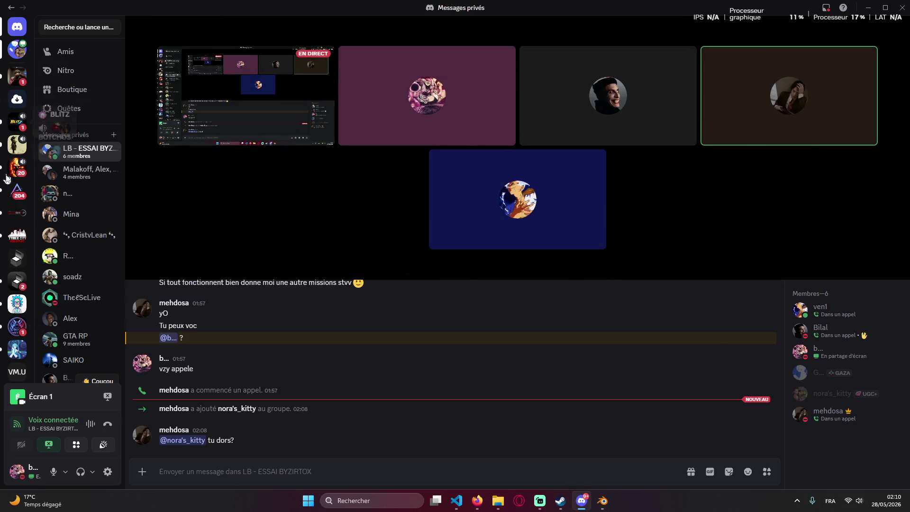
{"action": "scroll", "coordinate": [11, 284], "scroll_direction": "down", "scroll_amount": 3}
Go to the FC ByZirTox General channel and enlarge the green car render and keypad screenshot.
{"action": "left_click", "coordinate": [17, 210]}
{"action": "scroll", "coordinate": [267, 298], "scroll_direction": "up", "scroll_amount": 5}
{"action": "scroll", "coordinate": [300, 320], "scroll_direction": "up", "scroll_amount": 5}
{"action": "scroll", "coordinate": [301, 319], "scroll_direction": "up", "scroll_amount": 5}
{"action": "scroll", "coordinate": [301, 316], "scroll_direction": "up", "scroll_amount": 3}
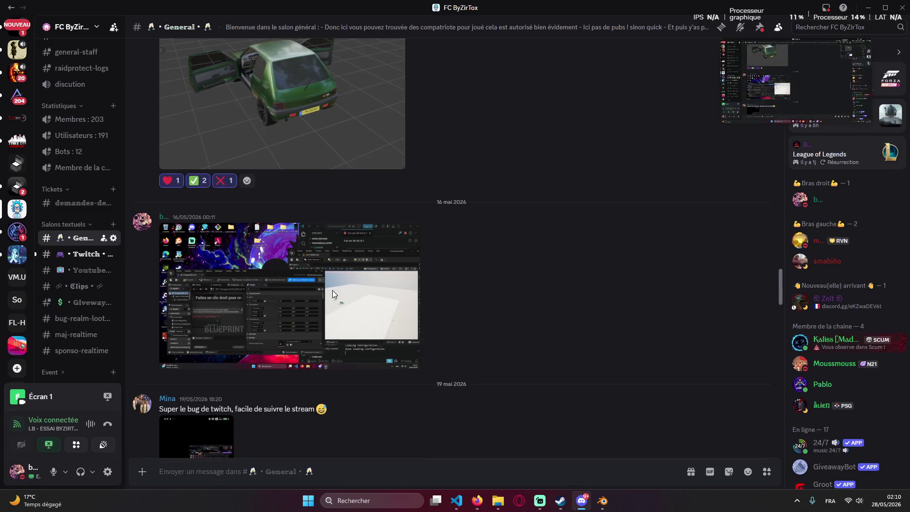
{"action": "scroll", "coordinate": [332, 290], "scroll_direction": "up", "scroll_amount": 2}
{"action": "scroll", "coordinate": [356, 229], "scroll_direction": "up", "scroll_amount": 1}
{"action": "scroll", "coordinate": [351, 197], "scroll_direction": "down", "scroll_amount": 2}
{"action": "scroll", "coordinate": [327, 200], "scroll_direction": "up", "scroll_amount": 2}
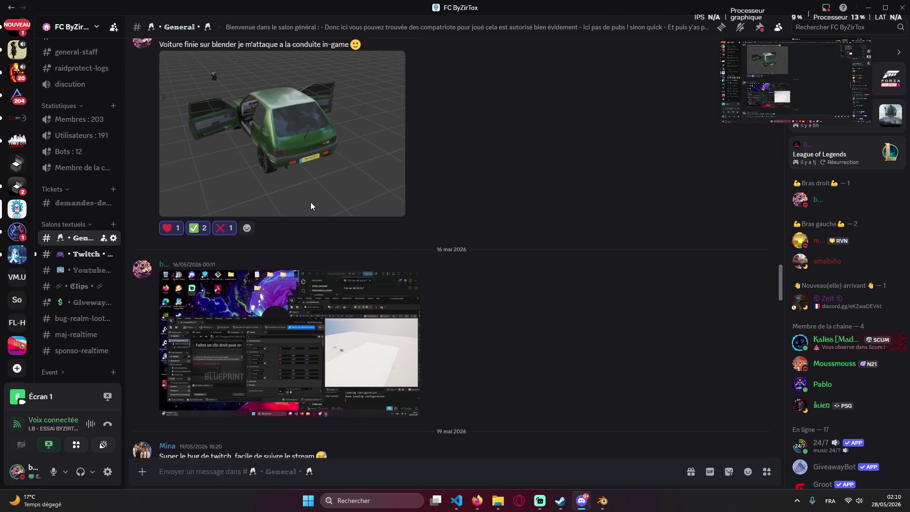
{"action": "scroll", "coordinate": [311, 203], "scroll_direction": "up", "scroll_amount": 2}
{"action": "scroll", "coordinate": [326, 226], "scroll_direction": "up", "scroll_amount": 3}
{"action": "scroll", "coordinate": [285, 260], "scroll_direction": "up", "scroll_amount": 3}
{"action": "scroll", "coordinate": [291, 253], "scroll_direction": "down", "scroll_amount": 5}
{"action": "left_click", "coordinate": [301, 243]}
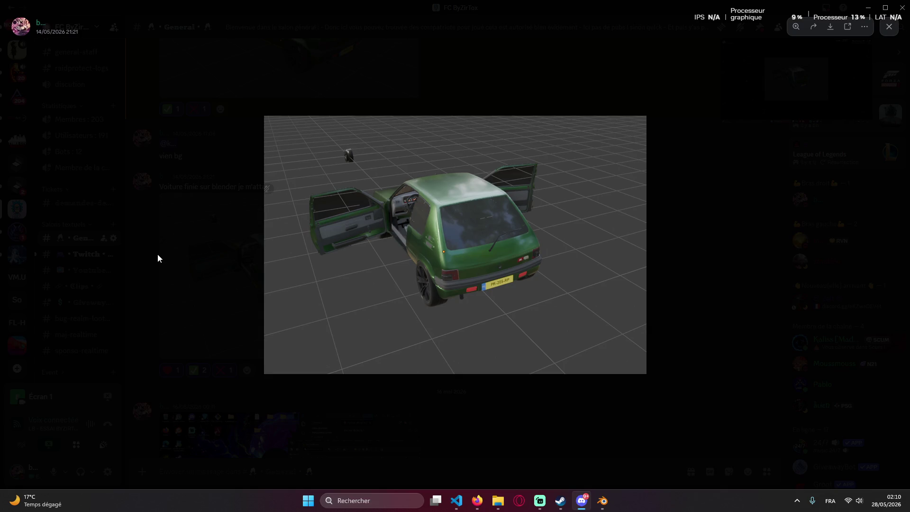
{"action": "left_click", "coordinate": [189, 226]}
{"action": "scroll", "coordinate": [345, 223], "scroll_direction": "up", "scroll_amount": 3}
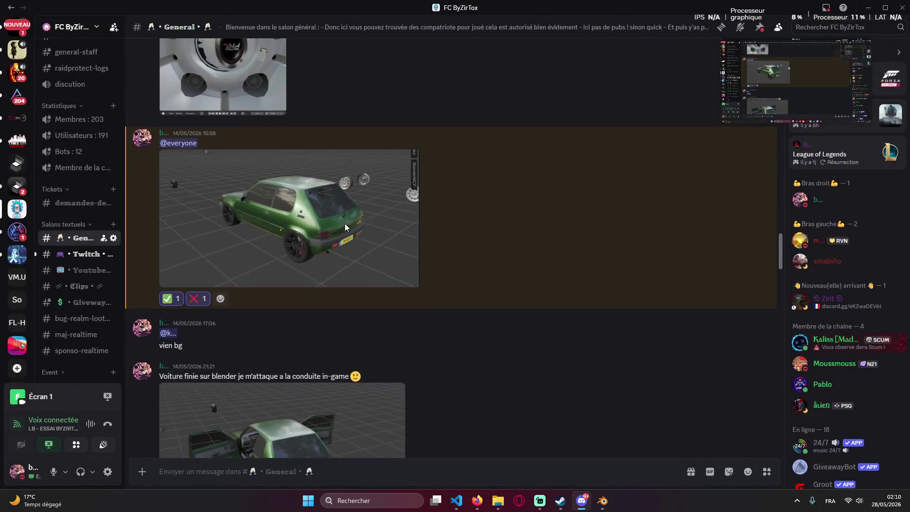
{"action": "scroll", "coordinate": [318, 301], "scroll_direction": "up", "scroll_amount": 4}
{"action": "scroll", "coordinate": [318, 300], "scroll_direction": "up", "scroll_amount": 3}
{"action": "scroll", "coordinate": [302, 301], "scroll_direction": "up", "scroll_amount": 5}
{"action": "scroll", "coordinate": [303, 300], "scroll_direction": "up", "scroll_amount": 5}
{"action": "scroll", "coordinate": [303, 300], "scroll_direction": "up", "scroll_amount": 8}
{"action": "scroll", "coordinate": [304, 315], "scroll_direction": "up", "scroll_amount": 5}
{"action": "scroll", "coordinate": [306, 341], "scroll_direction": "up", "scroll_amount": 5}
{"action": "scroll", "coordinate": [306, 362], "scroll_direction": "up", "scroll_amount": 5}
{"action": "scroll", "coordinate": [306, 362], "scroll_direction": "up", "scroll_amount": 3}
{"action": "scroll", "coordinate": [308, 330], "scroll_direction": "down", "scroll_amount": 6}
{"action": "scroll", "coordinate": [322, 317], "scroll_direction": "down", "scroll_amount": 2}
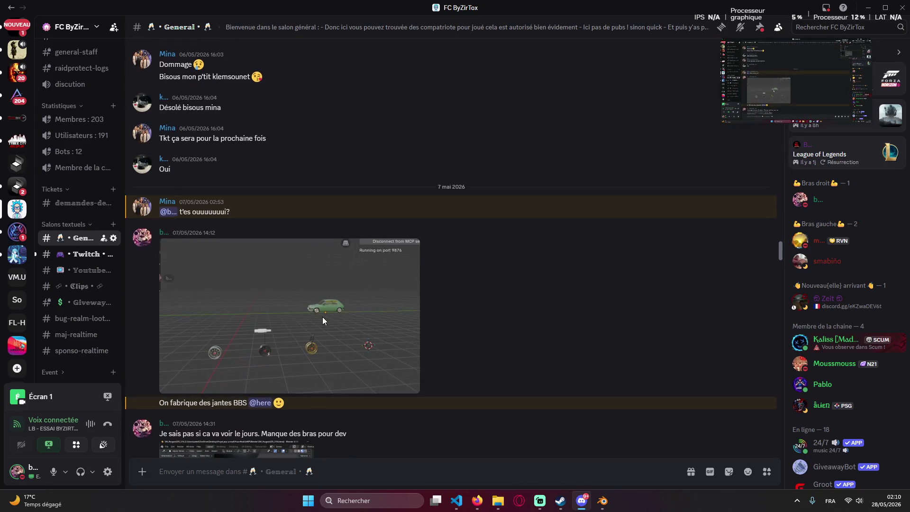
{"action": "scroll", "coordinate": [297, 304], "scroll_direction": "up", "scroll_amount": 5}
{"action": "scroll", "coordinate": [294, 302], "scroll_direction": "up", "scroll_amount": 3}
{"action": "scroll", "coordinate": [293, 302], "scroll_direction": "up", "scroll_amount": 3}
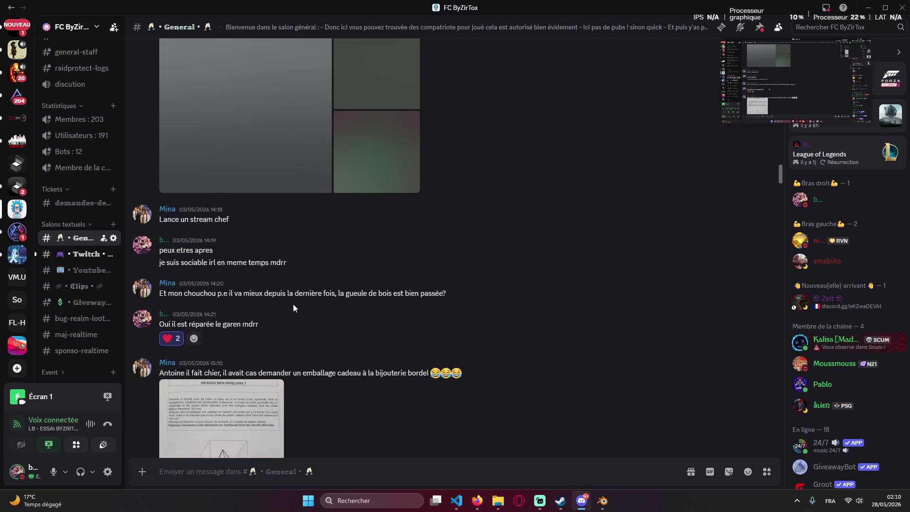
{"action": "scroll", "coordinate": [293, 304], "scroll_direction": "up", "scroll_amount": 3}
{"action": "scroll", "coordinate": [334, 314], "scroll_direction": "up", "scroll_amount": 3}
{"action": "scroll", "coordinate": [334, 313], "scroll_direction": "up", "scroll_amount": 4}
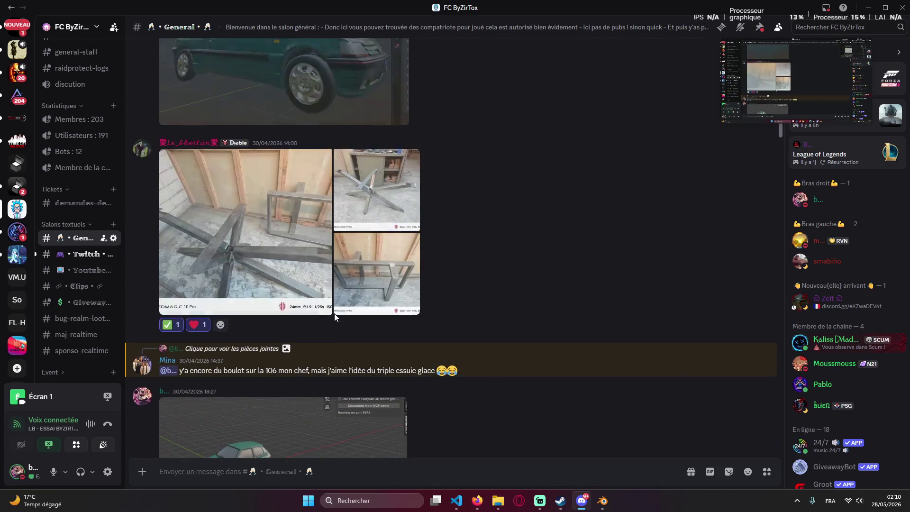
{"action": "scroll", "coordinate": [323, 317], "scroll_direction": "down", "scroll_amount": 2}
{"action": "scroll", "coordinate": [332, 352], "scroll_direction": "up", "scroll_amount": 4}
{"action": "scroll", "coordinate": [329, 342], "scroll_direction": "up", "scroll_amount": 4}
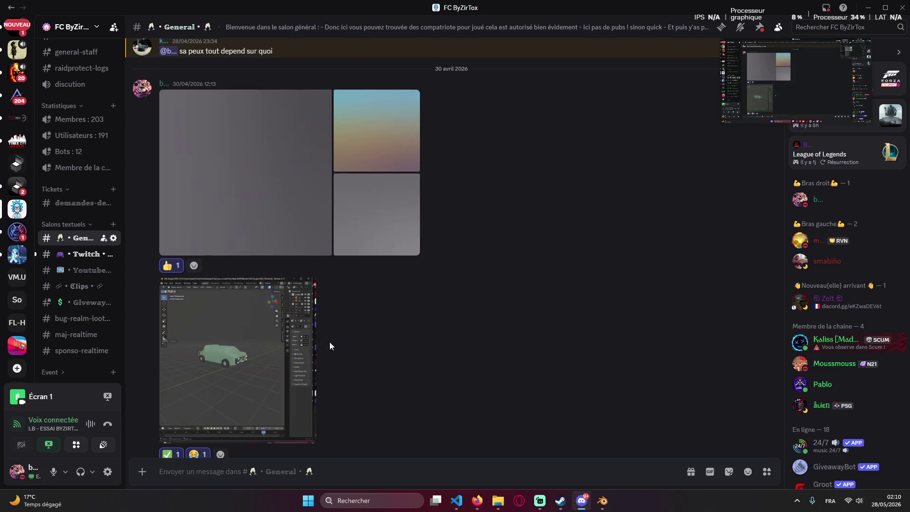
{"action": "scroll", "coordinate": [329, 342], "scroll_direction": "up", "scroll_amount": 1}
{"action": "scroll", "coordinate": [367, 319], "scroll_direction": "up", "scroll_amount": 4}
{"action": "scroll", "coordinate": [351, 307], "scroll_direction": "up", "scroll_amount": 4}
{"action": "scroll", "coordinate": [327, 295], "scroll_direction": "up", "scroll_amount": 1}
{"action": "scroll", "coordinate": [306, 303], "scroll_direction": "down", "scroll_amount": 1}
{"action": "scroll", "coordinate": [259, 316], "scroll_direction": "up", "scroll_amount": 4}
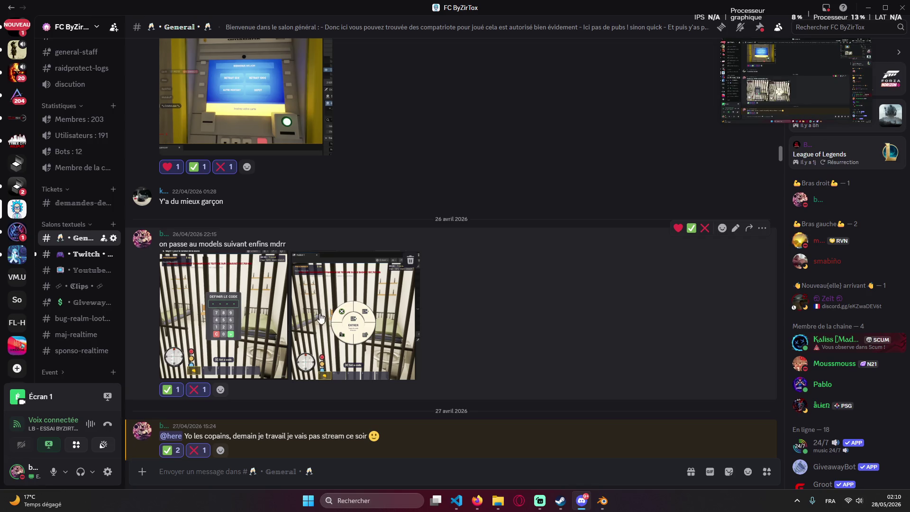
{"action": "left_click", "coordinate": [245, 335]}
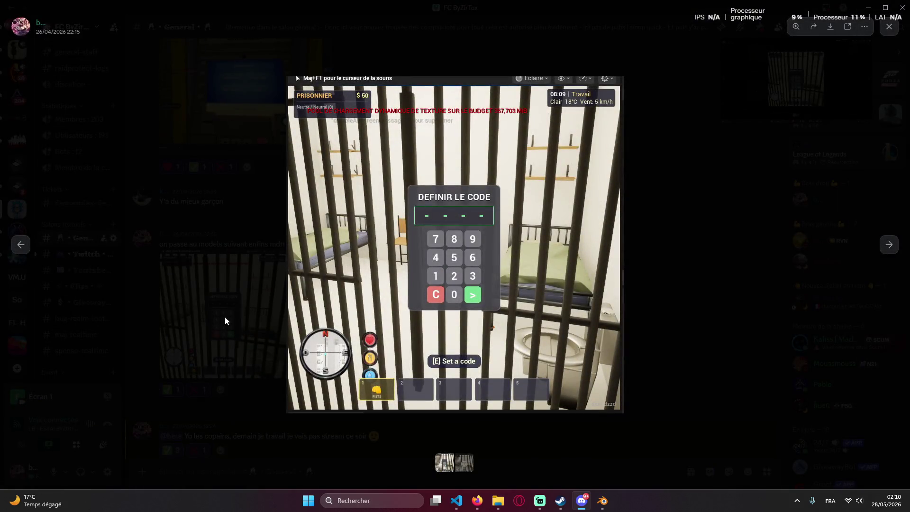
{"action": "left_click", "coordinate": [224, 299]}
Enlarge the older ATM and prison hall screenshots in turn, then return to Blender and VS Code.
{"action": "left_click", "coordinate": [208, 292]}
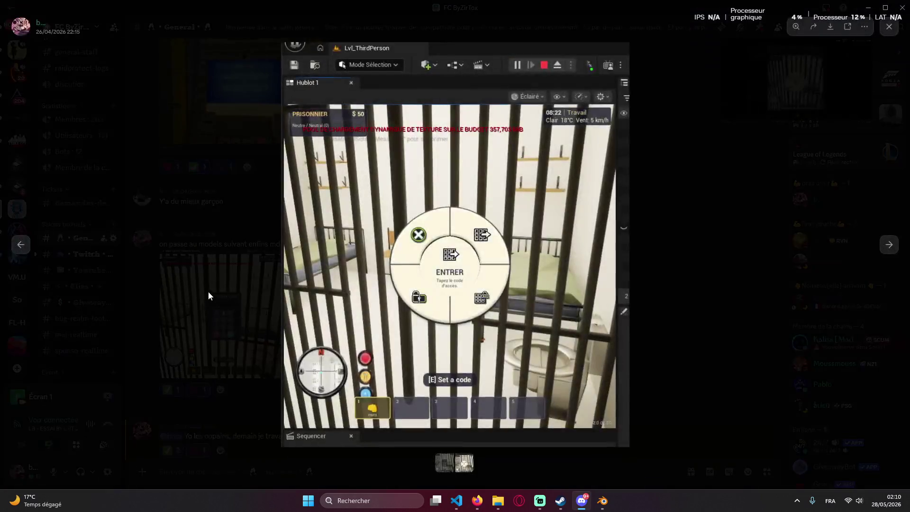
{"action": "scroll", "coordinate": [226, 288], "scroll_direction": "up", "scroll_amount": 2}
{"action": "left_click", "coordinate": [261, 254]}
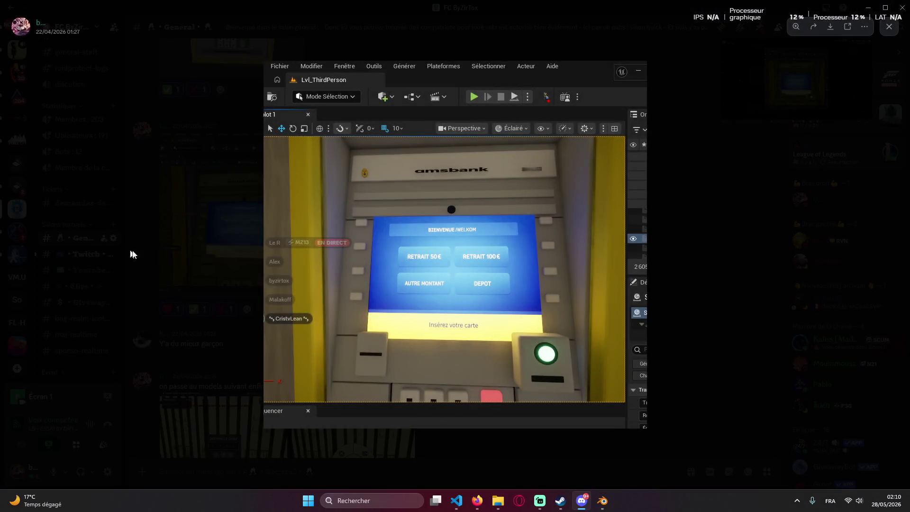
{"action": "left_click", "coordinate": [157, 268]}
{"action": "scroll", "coordinate": [235, 235], "scroll_direction": "up", "scroll_amount": 3}
{"action": "left_click", "coordinate": [235, 235]}
{"action": "left_click", "coordinate": [246, 278]}
{"action": "scroll", "coordinate": [248, 276], "scroll_direction": "up", "scroll_amount": 3}
{"action": "left_click", "coordinate": [247, 275]}
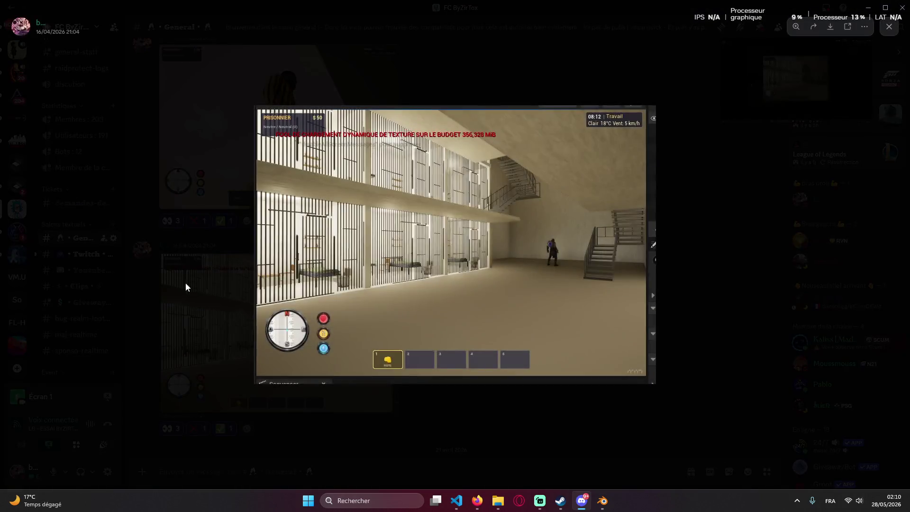
{"action": "left_click", "coordinate": [186, 279]}
{"action": "scroll", "coordinate": [306, 313], "scroll_direction": "up", "scroll_amount": 1}
{"action": "scroll", "coordinate": [306, 313], "scroll_direction": "up", "scroll_amount": 1}
{"action": "scroll", "coordinate": [306, 313], "scroll_direction": "up", "scroll_amount": 2}
{"action": "scroll", "coordinate": [305, 337], "scroll_direction": "up", "scroll_amount": 4}
{"action": "scroll", "coordinate": [335, 318], "scroll_direction": "up", "scroll_amount": 3}
{"action": "scroll", "coordinate": [324, 324], "scroll_direction": "up", "scroll_amount": 3}
{"action": "scroll", "coordinate": [316, 331], "scroll_direction": "up", "scroll_amount": 2}
{"action": "scroll", "coordinate": [320, 284], "scroll_direction": "up", "scroll_amount": 2}
{"action": "scroll", "coordinate": [327, 241], "scroll_direction": "up", "scroll_amount": 3}
{"action": "scroll", "coordinate": [326, 242], "scroll_direction": "up", "scroll_amount": 3}
{"action": "scroll", "coordinate": [324, 248], "scroll_direction": "up", "scroll_amount": 3}
{"action": "scroll", "coordinate": [320, 253], "scroll_direction": "up", "scroll_amount": 3}
{"action": "scroll", "coordinate": [246, 209], "scroll_direction": "up", "scroll_amount": 3}
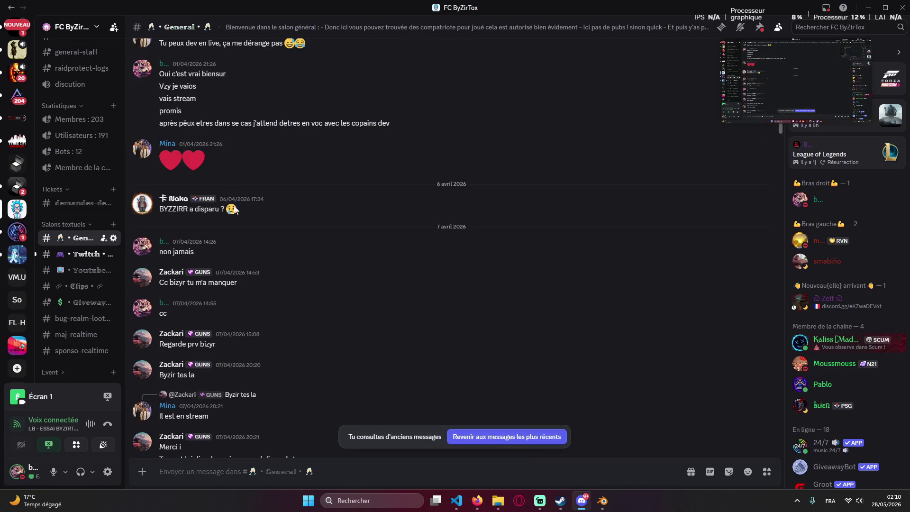
{"action": "scroll", "coordinate": [266, 328], "scroll_direction": "down", "scroll_amount": 3}
{"action": "scroll", "coordinate": [288, 306], "scroll_direction": "down", "scroll_amount": 3}
{"action": "scroll", "coordinate": [281, 256], "scroll_direction": "down", "scroll_amount": 3}
{"action": "scroll", "coordinate": [315, 183], "scroll_direction": "down", "scroll_amount": 1}
{"action": "scroll", "coordinate": [219, 211], "scroll_direction": "up", "scroll_amount": 2}
{"action": "mouse_move", "coordinate": [154, 148]}
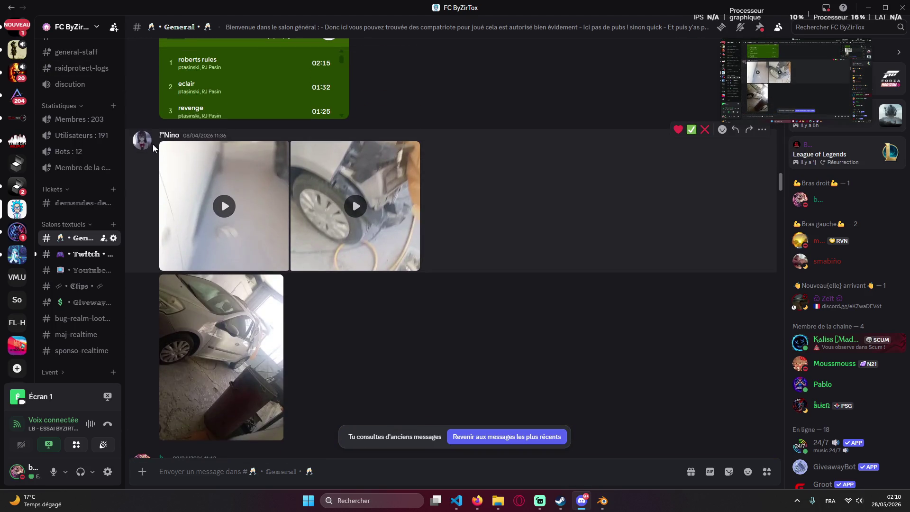
{"action": "scroll", "coordinate": [275, 222], "scroll_direction": "down", "scroll_amount": 3}
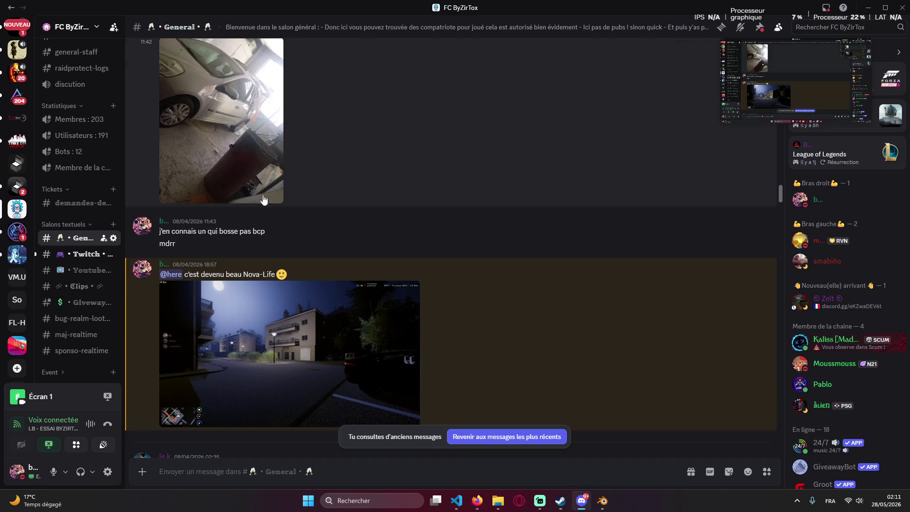
{"action": "scroll", "coordinate": [249, 160], "scroll_direction": "up", "scroll_amount": 3}
{"action": "scroll", "coordinate": [249, 160], "scroll_direction": "down", "scroll_amount": 5}
{"action": "scroll", "coordinate": [296, 220], "scroll_direction": "down", "scroll_amount": 2}
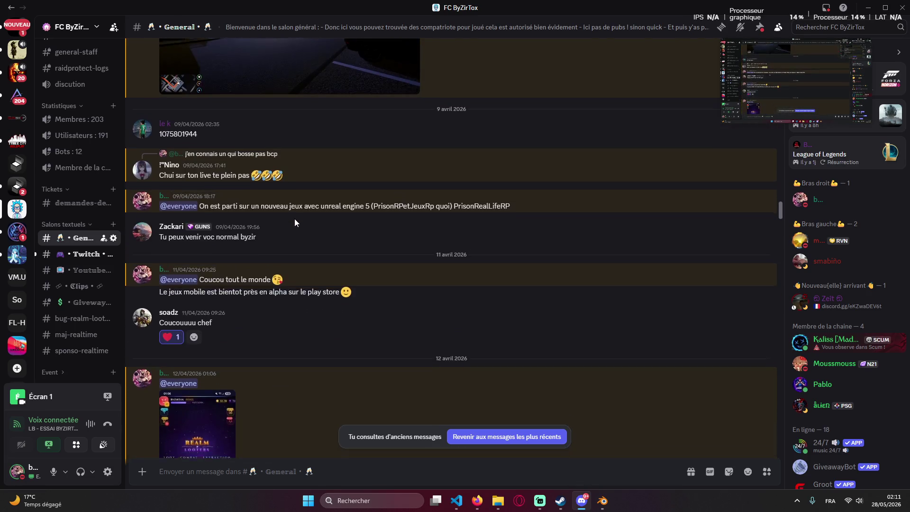
{"action": "scroll", "coordinate": [295, 219], "scroll_direction": "down", "scroll_amount": 4}
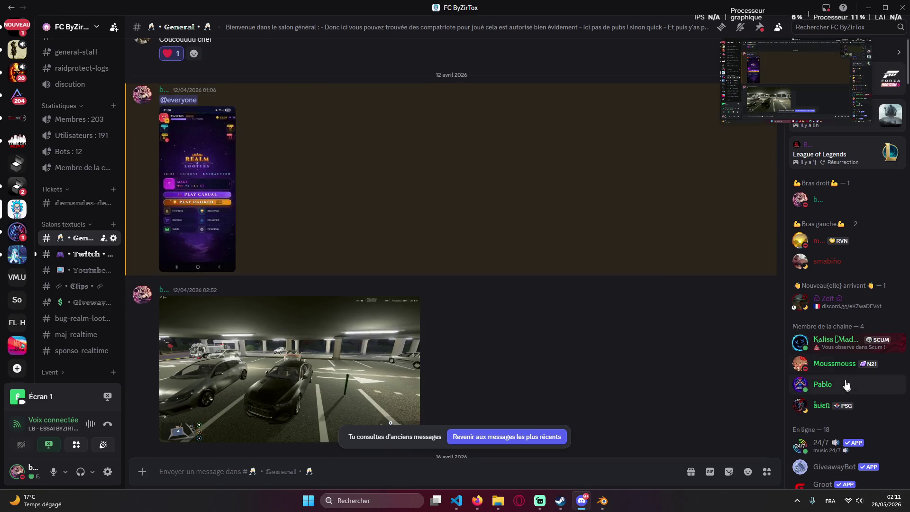
{"action": "left_click_drag", "start_coordinate": [781, 229], "coordinate": [780, 461]}
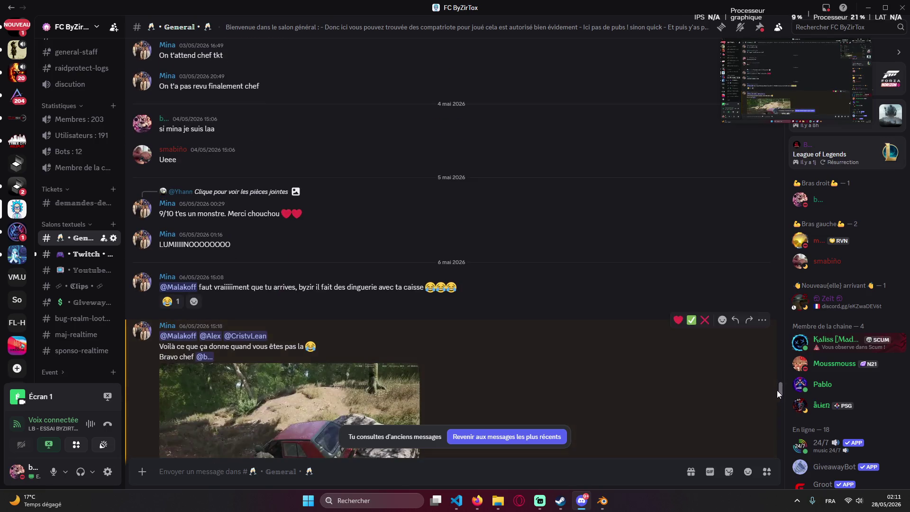
{"action": "left_click_drag", "start_coordinate": [777, 390], "coordinate": [777, 436]}
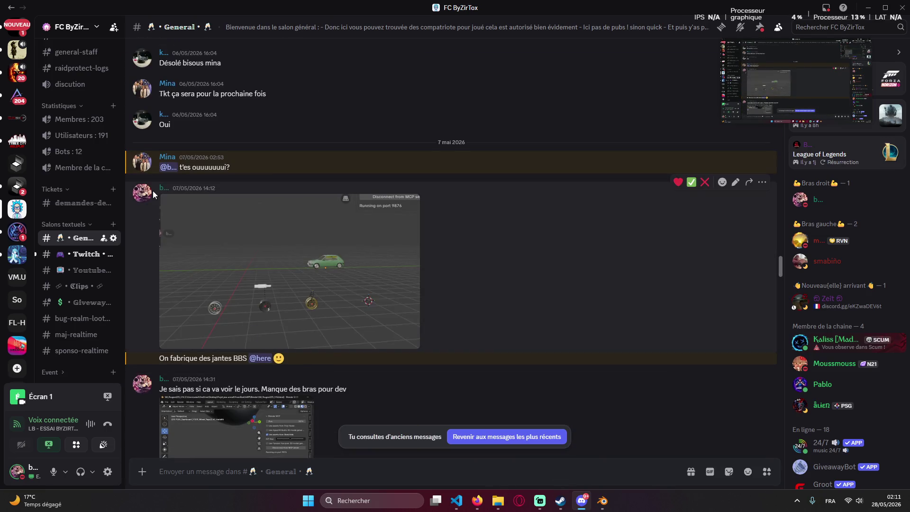
{"action": "scroll", "coordinate": [497, 271], "scroll_direction": "down", "scroll_amount": 4}
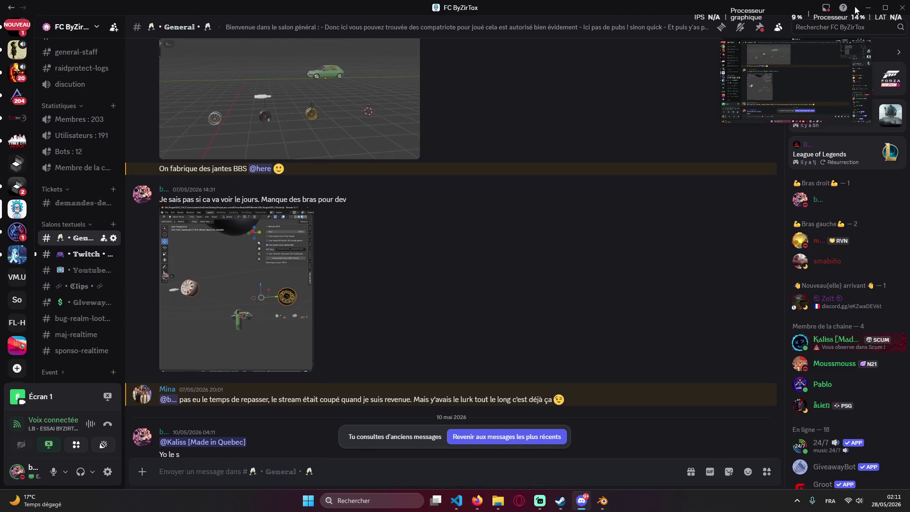
{"action": "key", "text": "alt+Tab"}
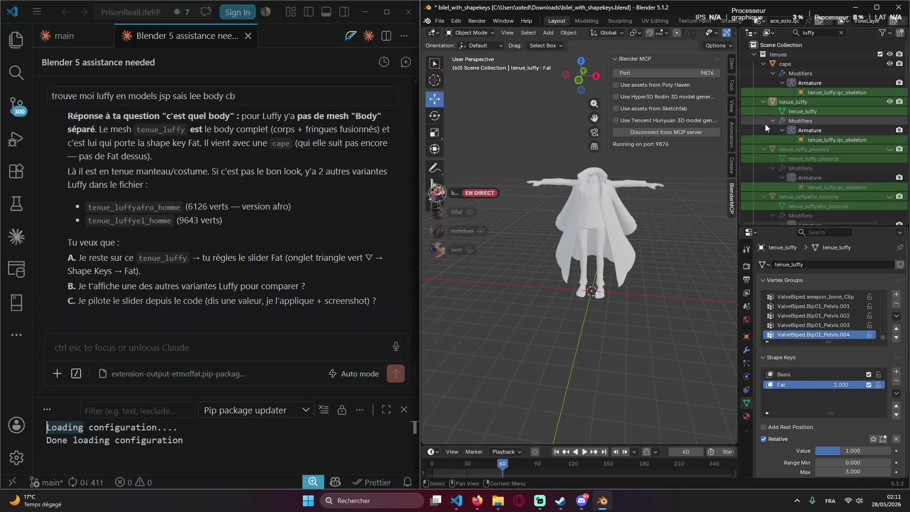
Play the Fat-shaped Luffy outfit's animation from the start and stop it at frame 25.
{"action": "key", "text": "shift+Left"}
{"action": "key", "text": "space"}
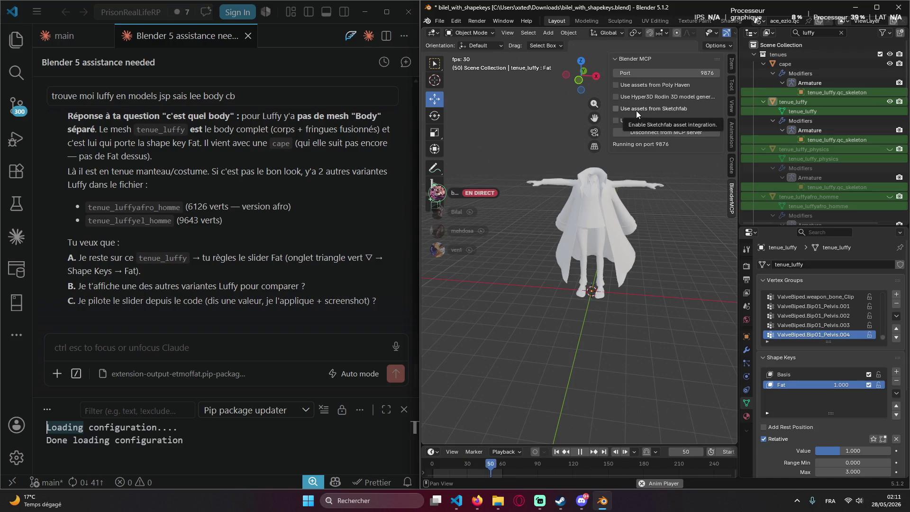
{"action": "key", "text": "space"}
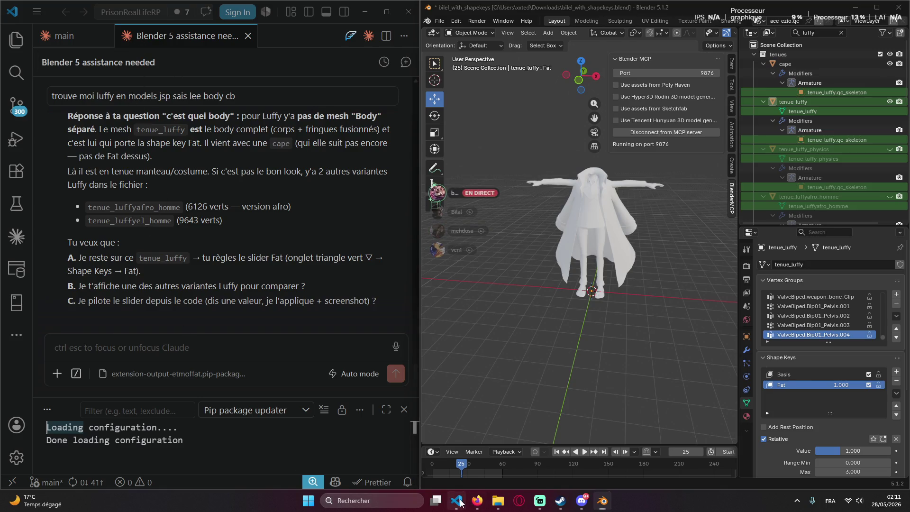
{"action": "left_click", "coordinate": [122, 341]}
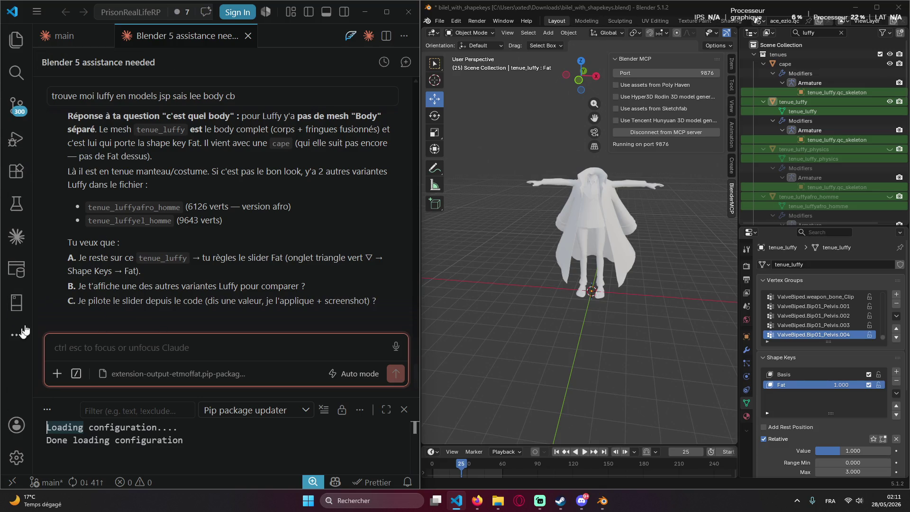
{"action": "scroll", "coordinate": [165, 195], "scroll_direction": "up", "scroll_amount": 3}
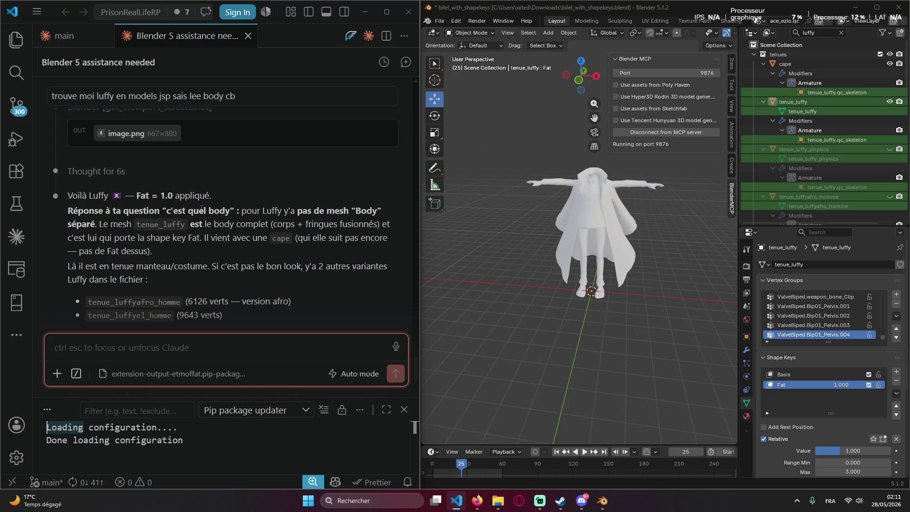
{"action": "scroll", "coordinate": [229, 213], "scroll_direction": "down", "scroll_amount": 3}
{"action": "scroll", "coordinate": [268, 189], "scroll_direction": "up", "scroll_amount": 2}
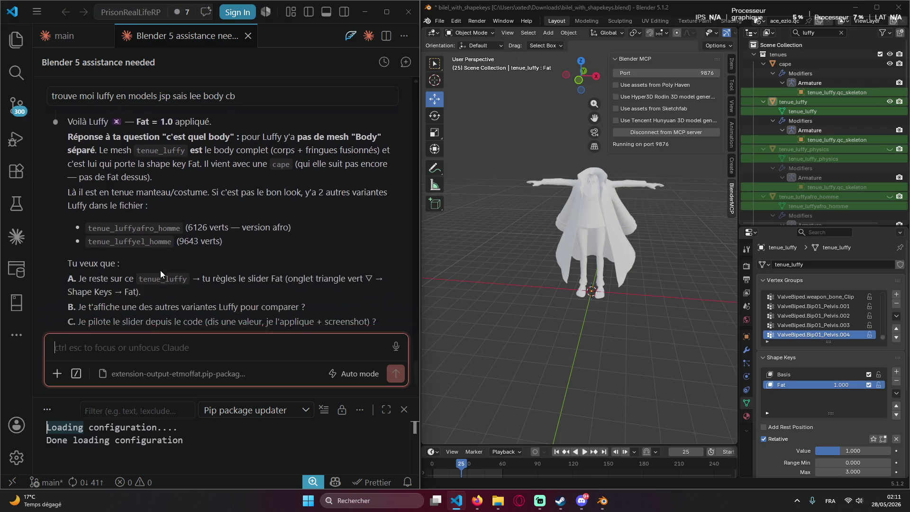
Push the Fat value past 1.5 to inflate the body, then bring it back down to 0.812.
{"action": "left_click_drag", "start_coordinate": [839, 386], "coordinate": [882, 386]}
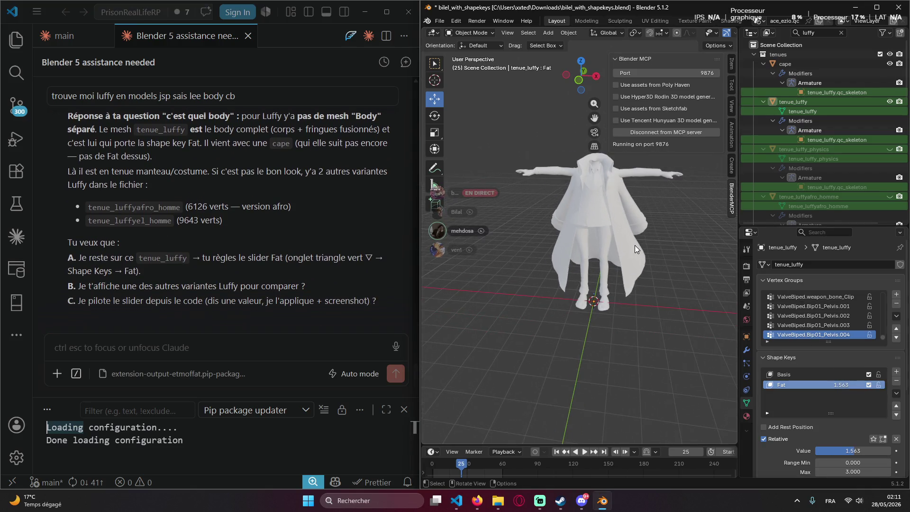
{"action": "mouse_move", "coordinate": [839, 385]}
{"action": "left_mouse_down"}
{"action": "mouse_move", "coordinate": [890, 385]}
{"action": "mouse_move", "coordinate": [810, 385]}
{"action": "mouse_move", "coordinate": [829, 385]}
{"action": "left_mouse_up"}
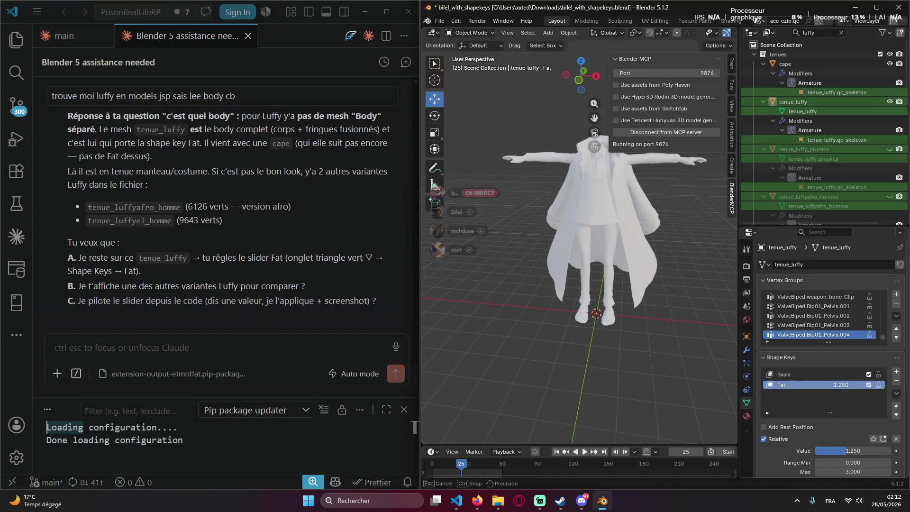
{"action": "mouse_move", "coordinate": [830, 385]}
{"action": "left_mouse_down"}
{"action": "mouse_move", "coordinate": [858, 388]}
{"action": "mouse_move", "coordinate": [832, 384]}
{"action": "left_mouse_up"}
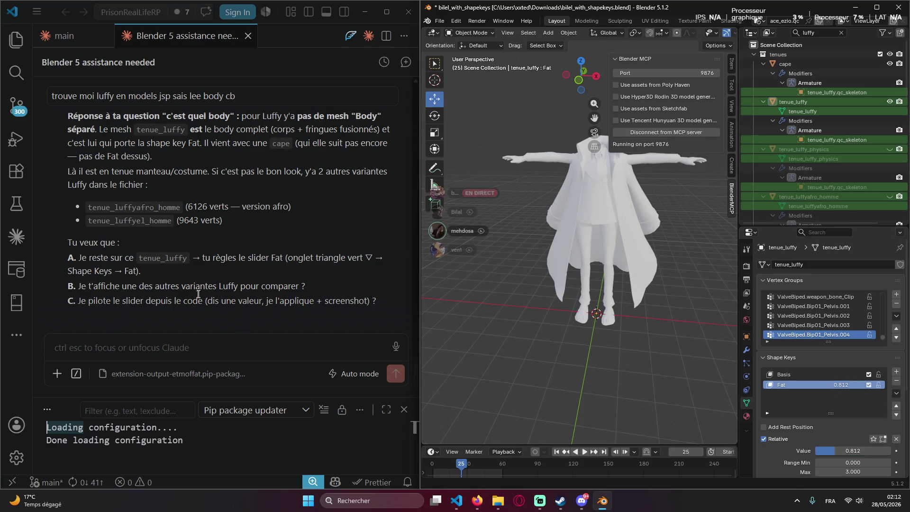
{"action": "left_click", "coordinate": [225, 338]}
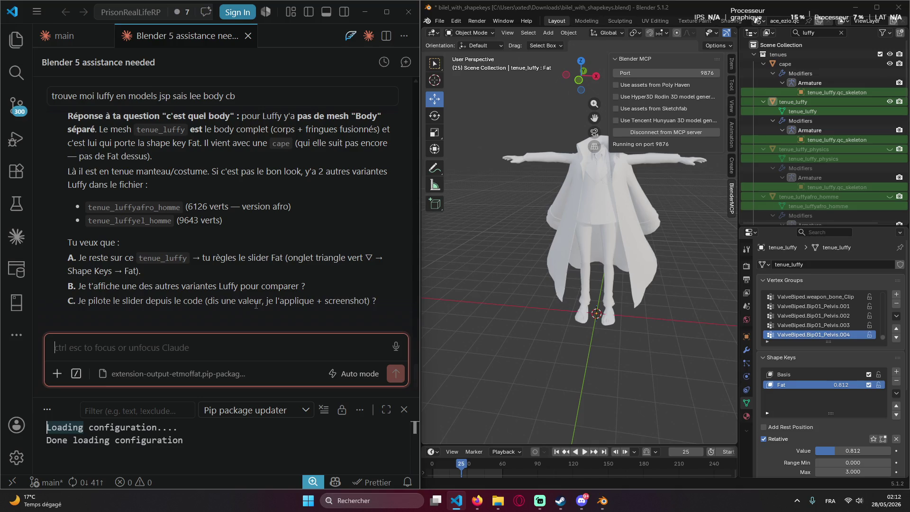
{"action": "type", "text": "y'as pas tout les b"}
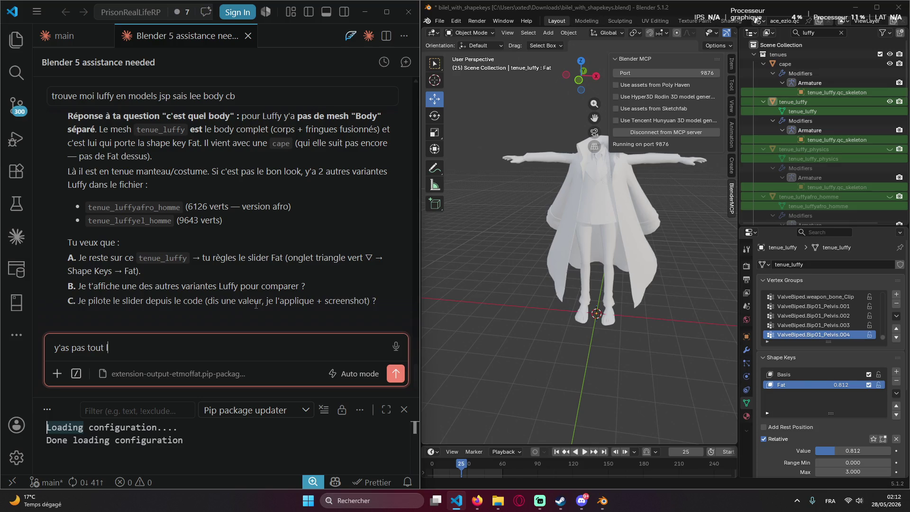
{"action": "type", "text": "onnes qui grossis avec"}
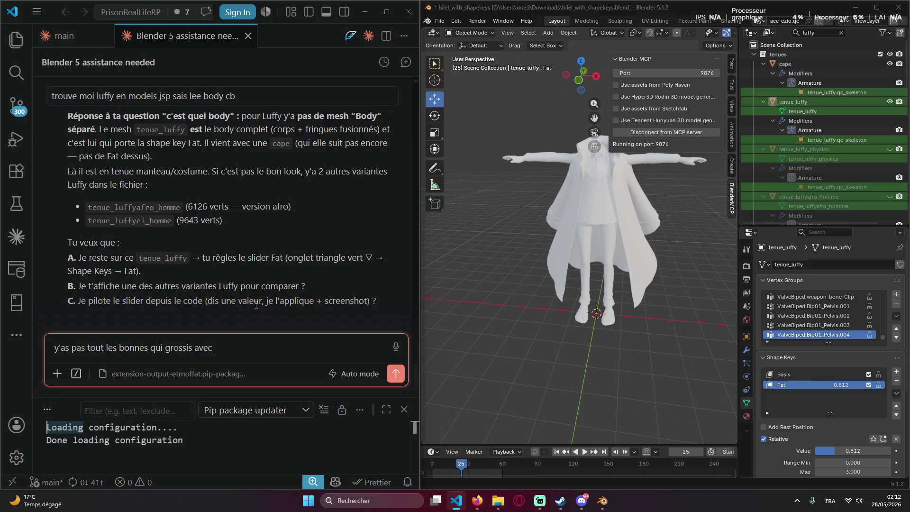
{"action": "type", "text": "ape key yas que le ventre la mcp"}
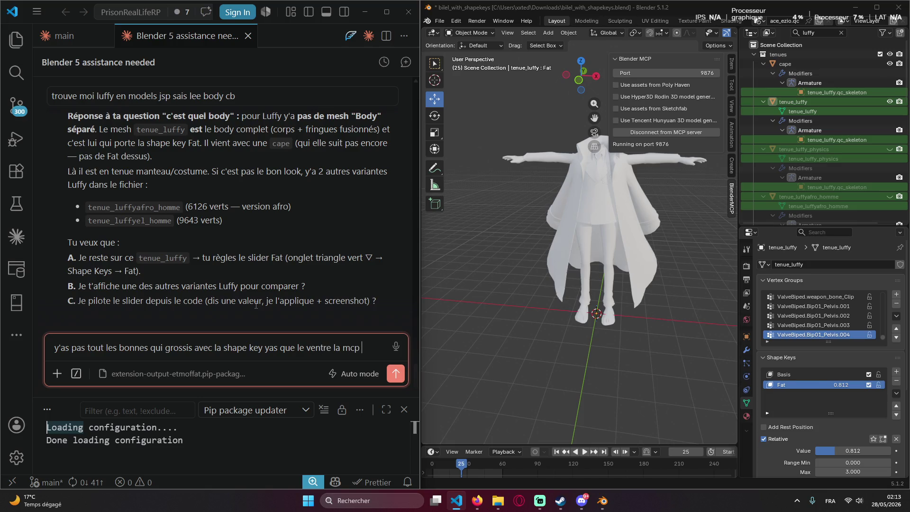
Send Claude the complaint that Fat only enlarges the belly rather than the whole body.
{"action": "key", "text": "BackSpace"}
{"action": "key", "text": "Return"}
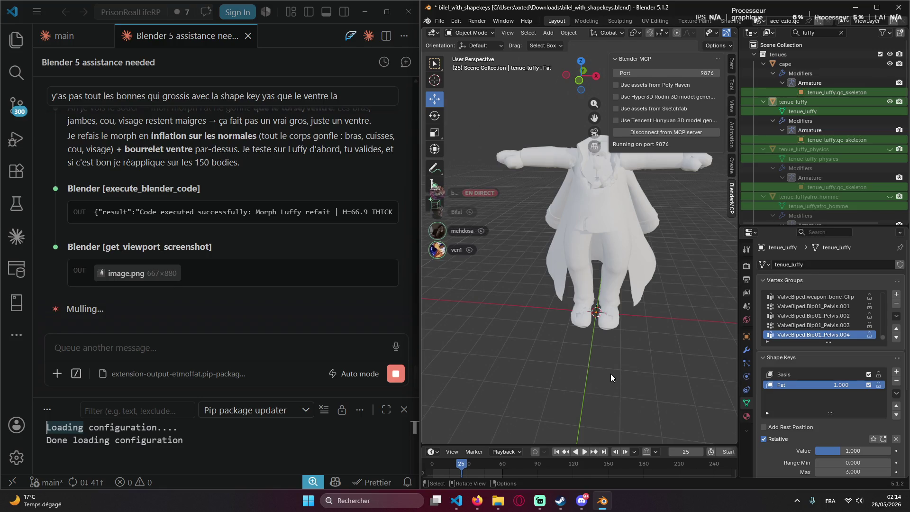
Play the rebuilt full-body Fat morph and orbit to view Luffy from higher up.
{"action": "key", "text": "space"}
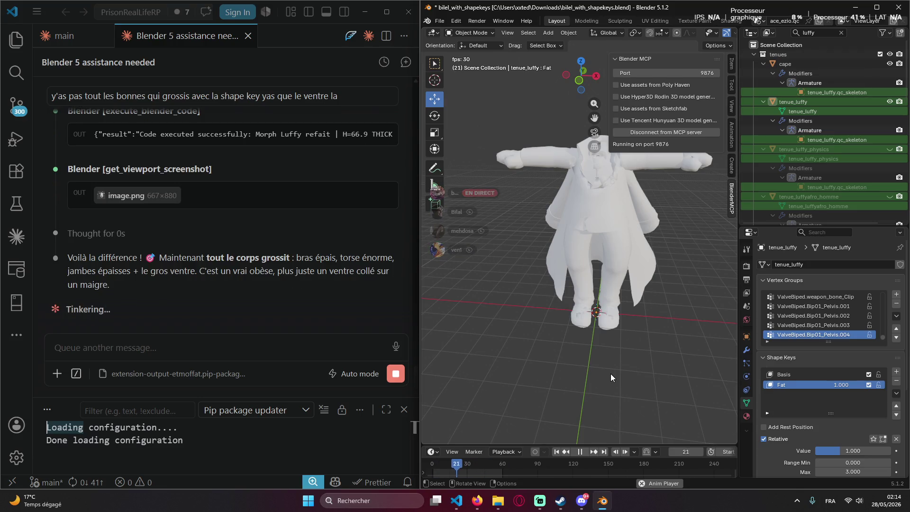
{"action": "mouse_move", "coordinate": [613, 372]}
{"action": "middle_mouse_down"}
{"action": "mouse_move", "coordinate": [599, 298]}
{"action": "mouse_move", "coordinate": [607, 279]}
{"action": "middle_mouse_up"}
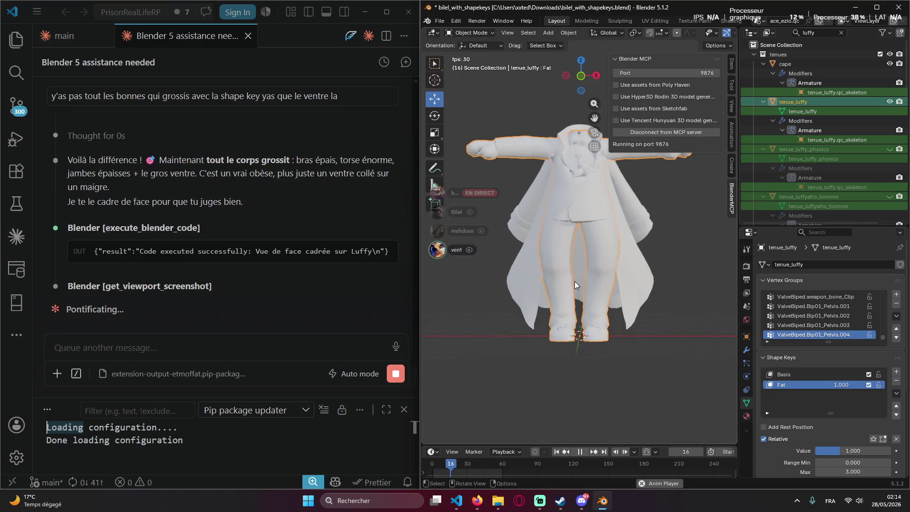
Set Fat to exactly 1.000, then thin the model down to about 0.469.
{"action": "left_click", "coordinate": [826, 385]}
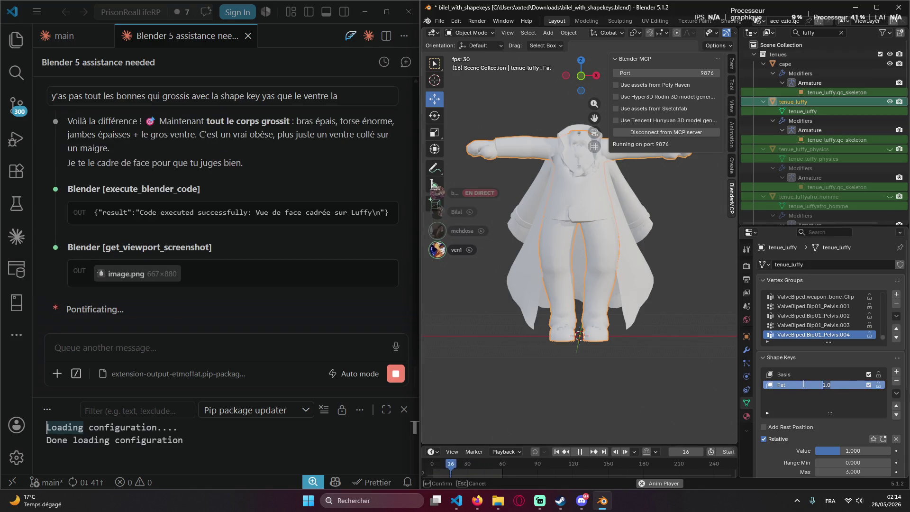
{"action": "key", "text": "Return"}
{"action": "left_click_drag", "start_coordinate": [841, 385], "coordinate": [811, 385]}
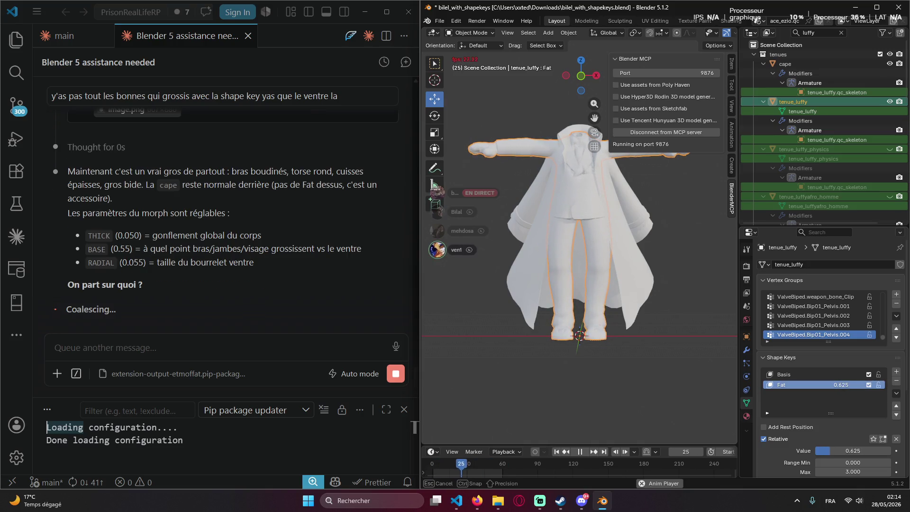
{"action": "mouse_move", "coordinate": [810, 385]}
{"action": "left_mouse_down"}
{"action": "mouse_move", "coordinate": [778, 385]}
{"action": "mouse_move", "coordinate": [808, 384]}
{"action": "left_mouse_up"}
{"action": "right_click", "coordinate": [497, 156]}
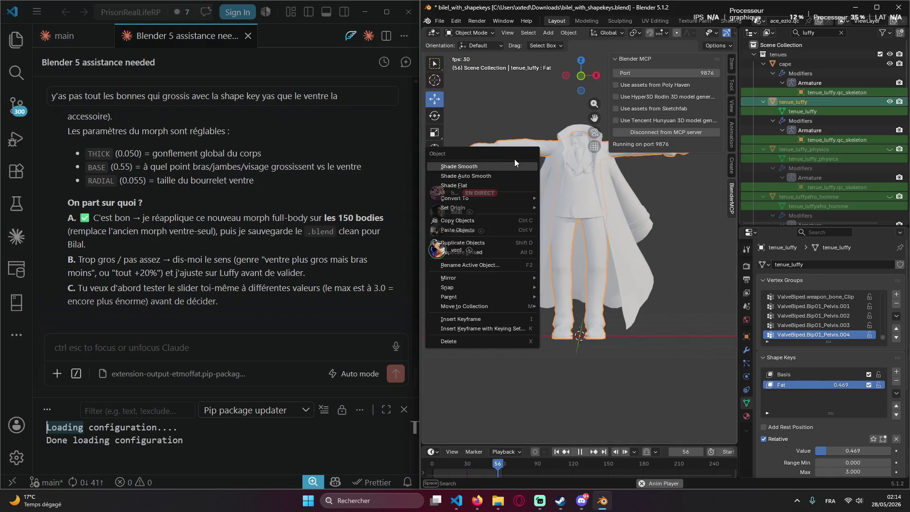
{"action": "mouse_move", "coordinate": [500, 115]}
{"action": "middle_mouse_down"}
{"action": "mouse_move", "coordinate": [542, 113]}
{"action": "mouse_move", "coordinate": [566, 309]}
{"action": "mouse_move", "coordinate": [470, 275]}
{"action": "mouse_move", "coordinate": [579, 254]}
{"action": "mouse_move", "coordinate": [615, 224]}
{"action": "mouse_move", "coordinate": [550, 241]}
{"action": "mouse_move", "coordinate": [598, 232]}
{"action": "mouse_move", "coordinate": [565, 239]}
{"action": "mouse_move", "coordinate": [569, 279]}
{"action": "mouse_move", "coordinate": [635, 197]}
{"action": "mouse_move", "coordinate": [553, 205]}
{"action": "middle_mouse_up"}
{"action": "scroll", "coordinate": [556, 311], "scroll_direction": "up", "scroll_amount": 3}
{"action": "scroll", "coordinate": [553, 315], "scroll_direction": "down", "scroll_amount": 4}
{"action": "scroll", "coordinate": [570, 278], "scroll_direction": "up", "scroll_amount": 3}
Sweep Fat down toward 0.312 and orbit to examine the lightly thickened outfit from the side.
{"action": "mouse_move", "coordinate": [596, 259]}
{"action": "middle_mouse_down"}
{"action": "mouse_move", "coordinate": [548, 196]}
{"action": "mouse_move", "coordinate": [587, 230]}
{"action": "mouse_move", "coordinate": [591, 247]}
{"action": "middle_mouse_up"}
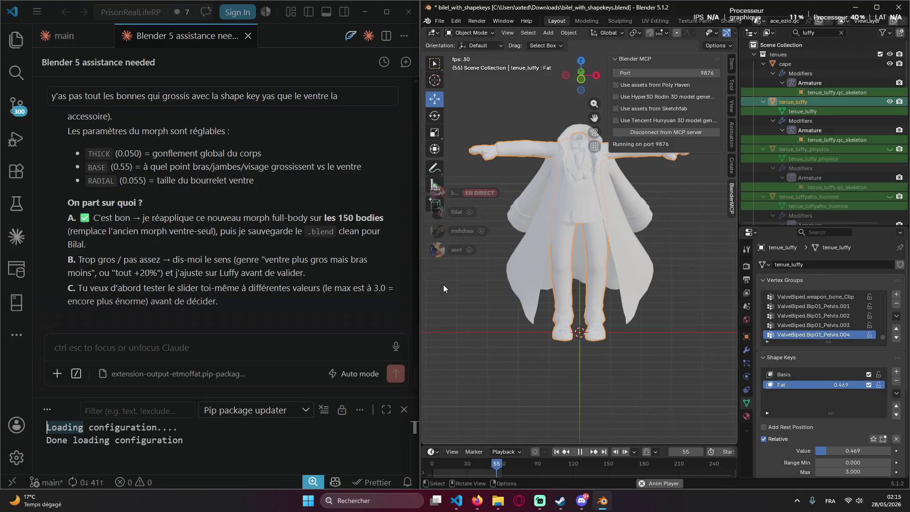
{"action": "scroll", "coordinate": [527, 228], "scroll_direction": "down", "scroll_amount": 1}
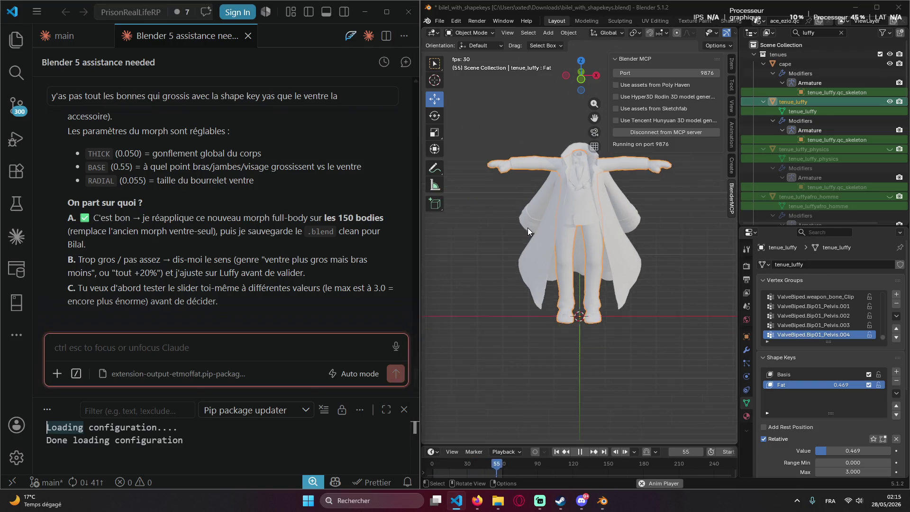
{"action": "scroll", "coordinate": [514, 310], "scroll_direction": "up", "scroll_amount": 5}
{"action": "mouse_move", "coordinate": [566, 350]}
{"action": "middle_mouse_down"}
{"action": "mouse_move", "coordinate": [564, 382]}
{"action": "mouse_move", "coordinate": [586, 240]}
{"action": "middle_mouse_up"}
{"action": "scroll", "coordinate": [563, 383], "scroll_direction": "down", "scroll_amount": 5}
{"action": "left_click", "coordinate": [845, 374]}
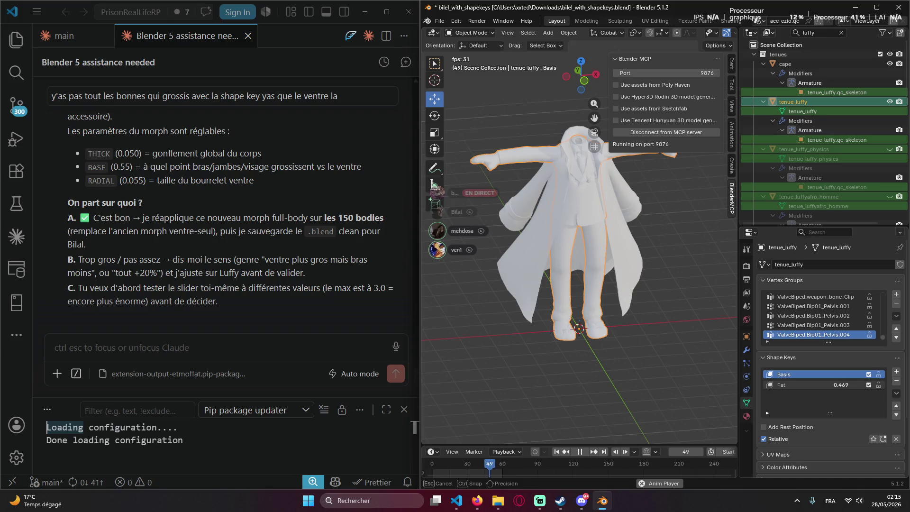
{"action": "mouse_move", "coordinate": [840, 385]}
{"action": "left_mouse_down"}
{"action": "mouse_move", "coordinate": [818, 385]}
{"action": "mouse_move", "coordinate": [861, 385]}
{"action": "left_mouse_up"}
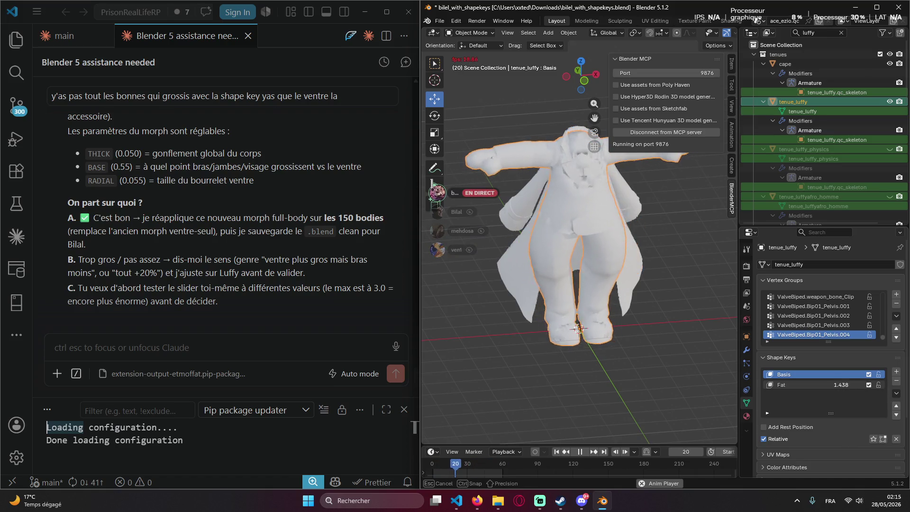
{"action": "left_click_drag", "start_coordinate": [860, 385], "coordinate": [834, 384]}
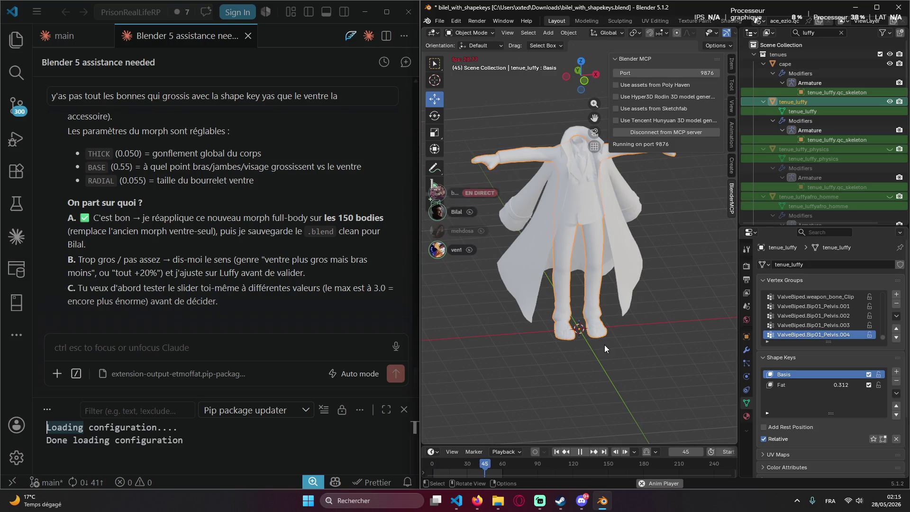
{"action": "mouse_move", "coordinate": [499, 134]}
{"action": "middle_mouse_down"}
{"action": "mouse_move", "coordinate": [550, 155]}
{"action": "mouse_move", "coordinate": [539, 150]}
{"action": "middle_mouse_up"}
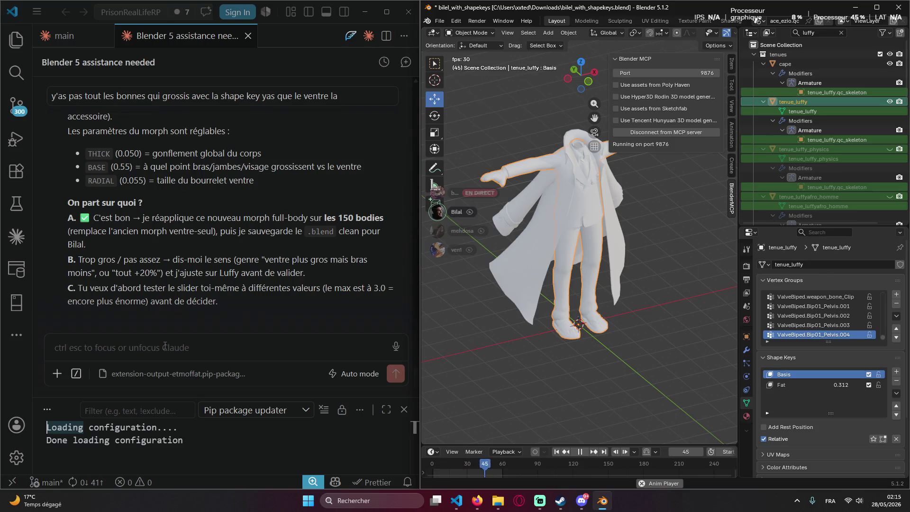
{"action": "left_click", "coordinate": [166, 347]}
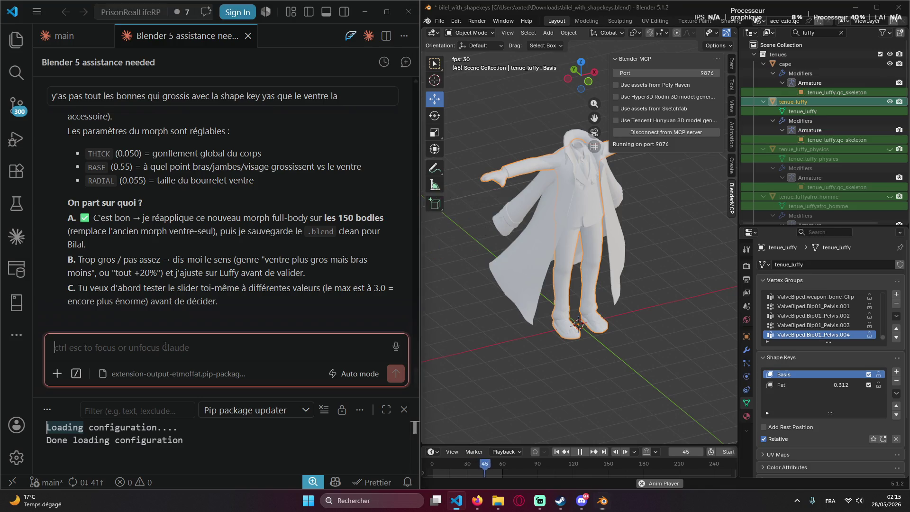
{"action": "type", "text": "pe"}
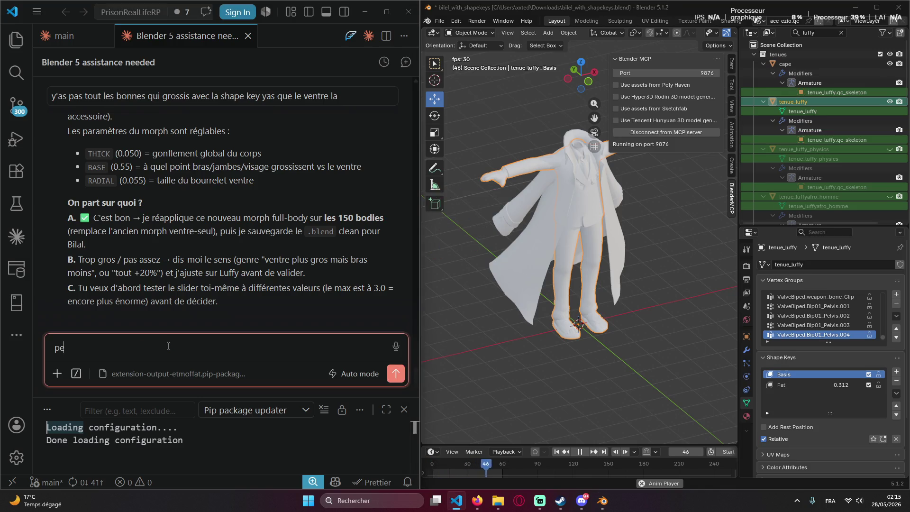
Correct the typo and send Claude the request to research which bones and muscles grow fatter.
{"action": "key", "text": "BackSpace"}
{"action": "key", "text": "BackSpace"}
{"action": "key", "text": "BackSpace"}
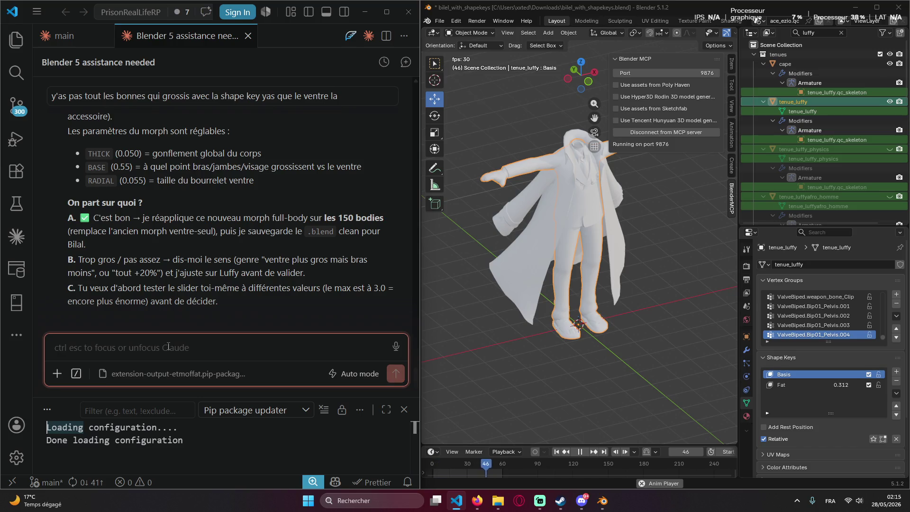
{"action": "type", "text": "regarde des s"}
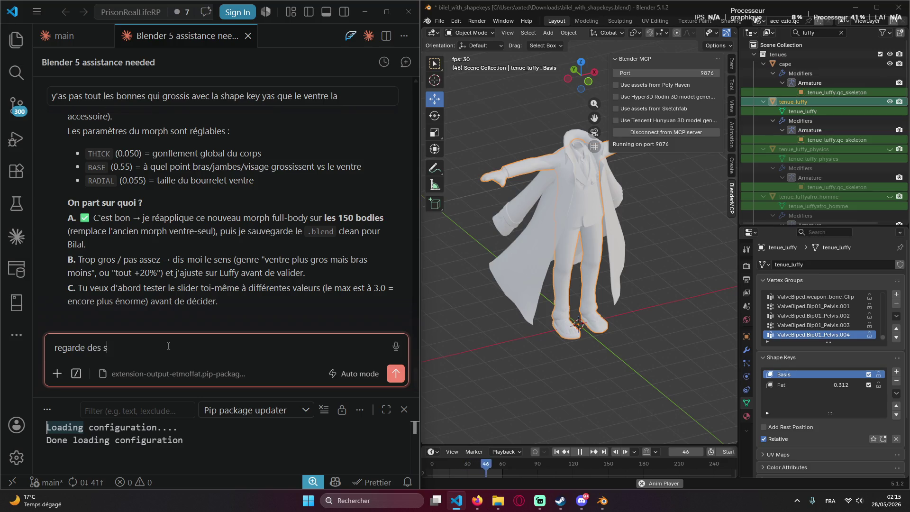
{"action": "type", "text": "kills su"}
{"action": "type", "text": "é et le"}
{"action": "type", "text": " corps hu"}
{"action": "type", "text": "mainh"}
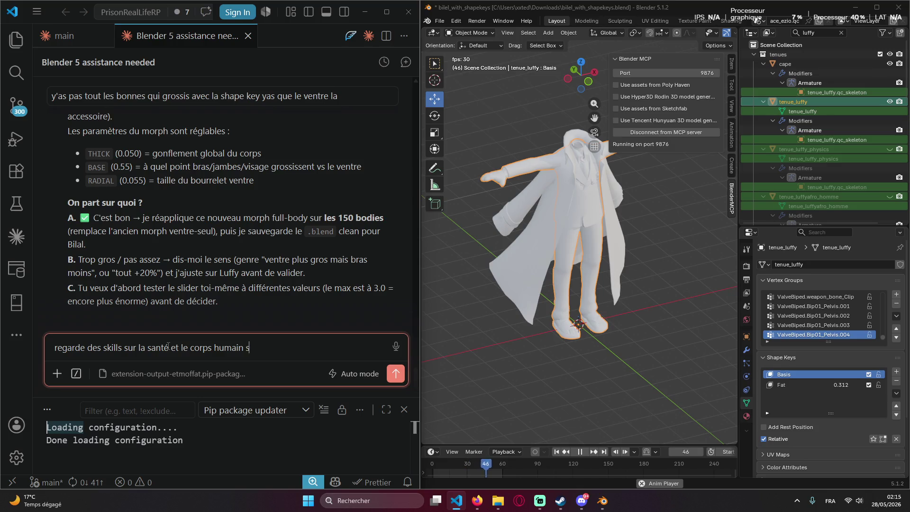
{"action": "type", "text": " net pour compren"}
{"action": "type", "text": "dre quel os muscle"}
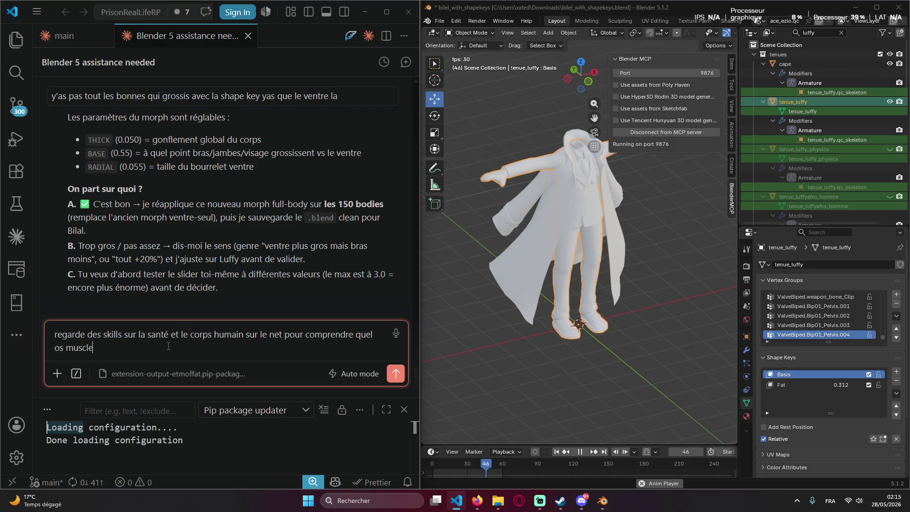
{"action": "type", "text": "tc"}
{"action": "type", "text": "t f"}
{"action": "type", "text": "u nan"}
{"action": "key", "text": "Return"}
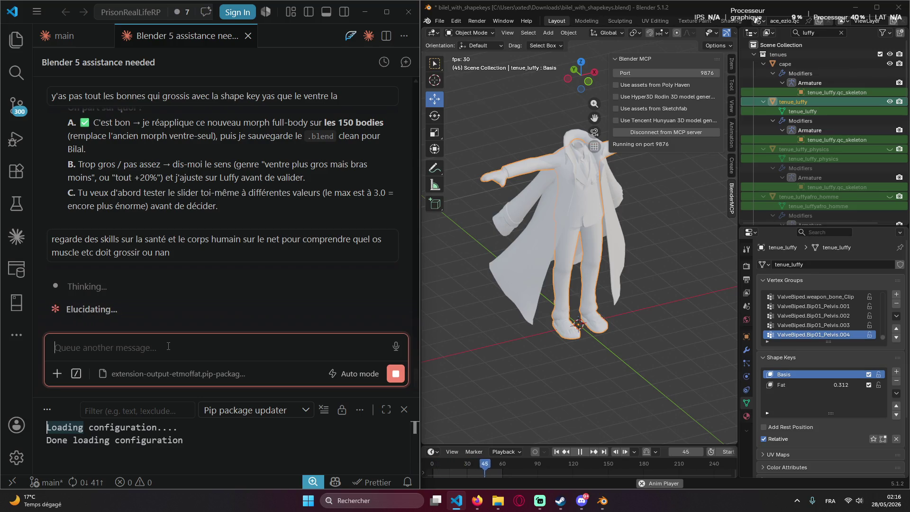
{"action": "scroll", "coordinate": [784, 170], "scroll_direction": "down", "scroll_amount": 2}
{"action": "scroll", "coordinate": [770, 175], "scroll_direction": "up", "scroll_amount": 2}
{"action": "scroll", "coordinate": [787, 74], "scroll_direction": "down", "scroll_amount": 3}
{"action": "scroll", "coordinate": [790, 175], "scroll_direction": "down", "scroll_amount": 3}
{"action": "scroll", "coordinate": [789, 191], "scroll_direction": "down", "scroll_amount": 3}
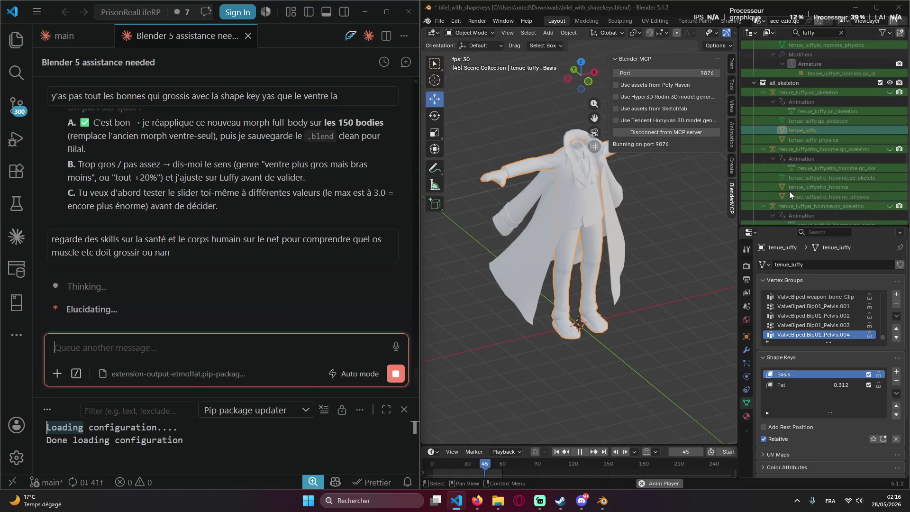
{"action": "scroll", "coordinate": [786, 182], "scroll_direction": "down", "scroll_amount": 3}
{"action": "scroll", "coordinate": [786, 180], "scroll_direction": "up", "scroll_amount": 3}
Clear the luffy Outliner filter, expand the tenues collection, and maximize Blender.
{"action": "left_click", "coordinate": [840, 33]}
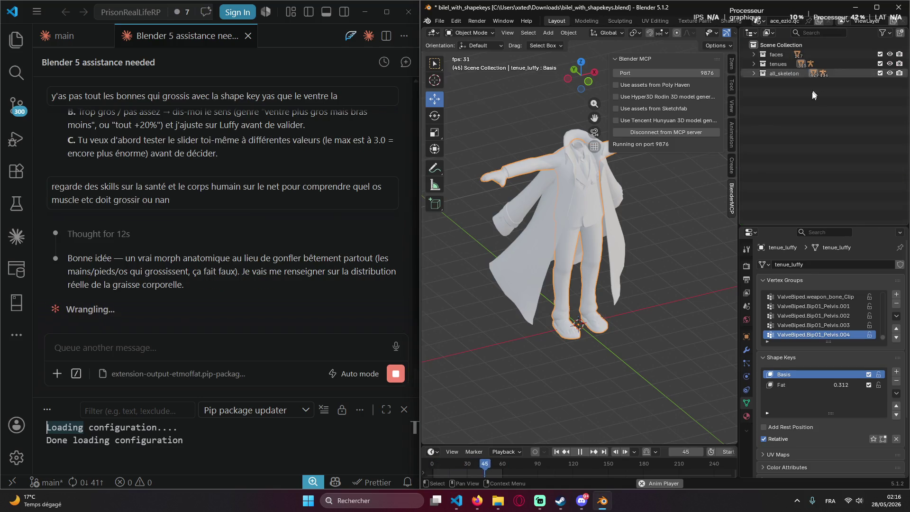
{"action": "left_click", "coordinate": [754, 63]}
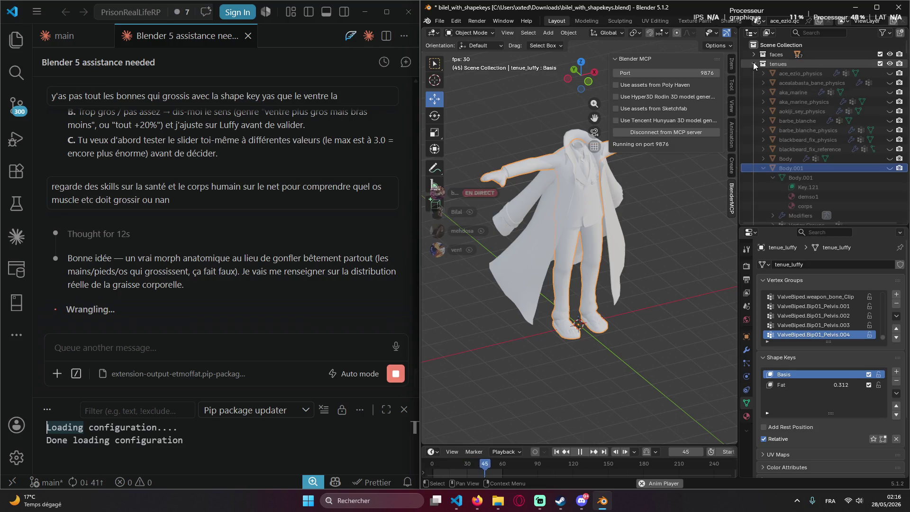
{"action": "scroll", "coordinate": [771, 130], "scroll_direction": "down", "scroll_amount": 5}
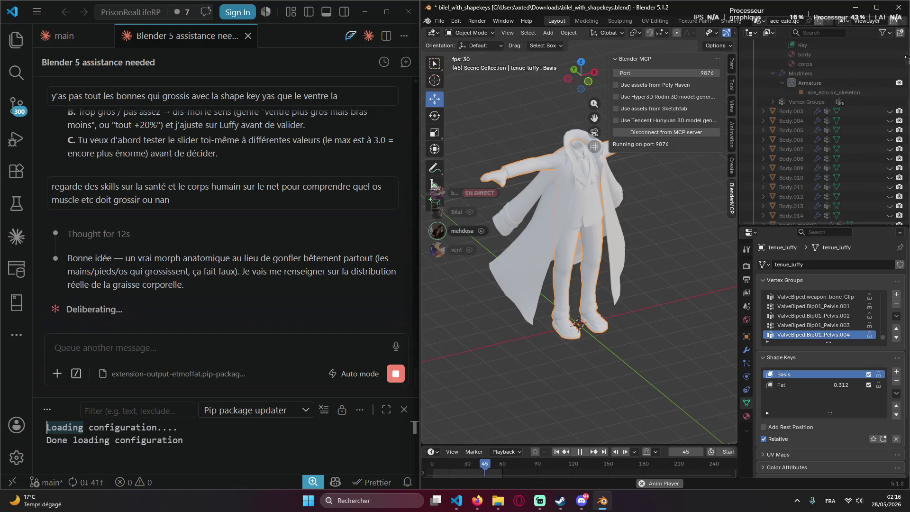
{"action": "scroll", "coordinate": [904, 66], "scroll_direction": "down", "scroll_amount": 5}
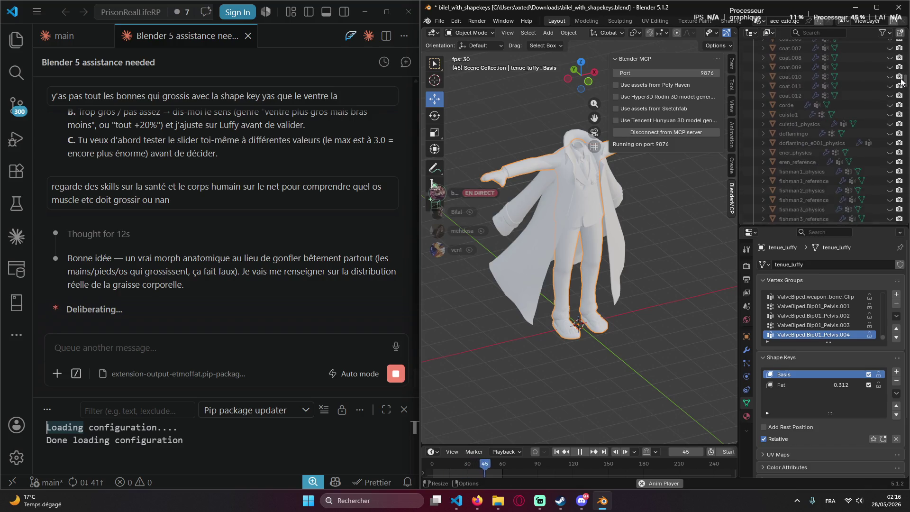
{"action": "left_click_drag", "start_coordinate": [903, 68], "coordinate": [898, 213]}
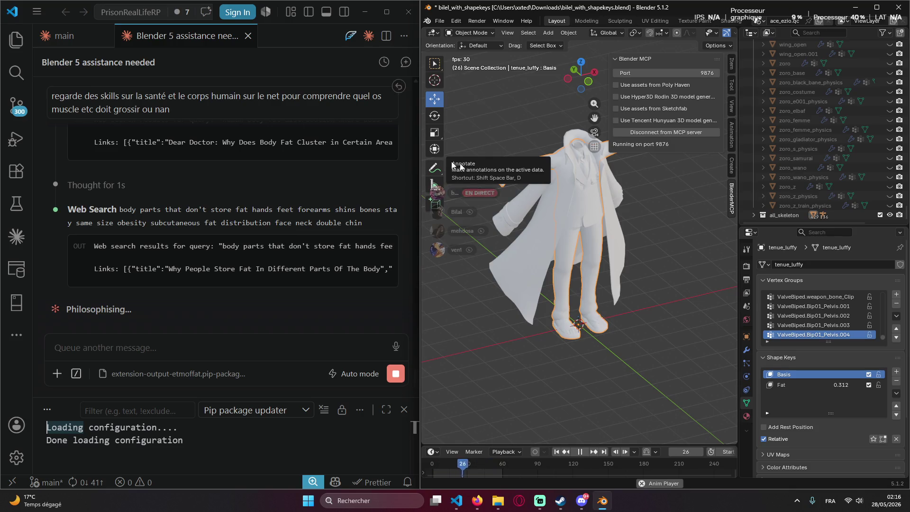
{"action": "left_click", "coordinate": [875, 7]}
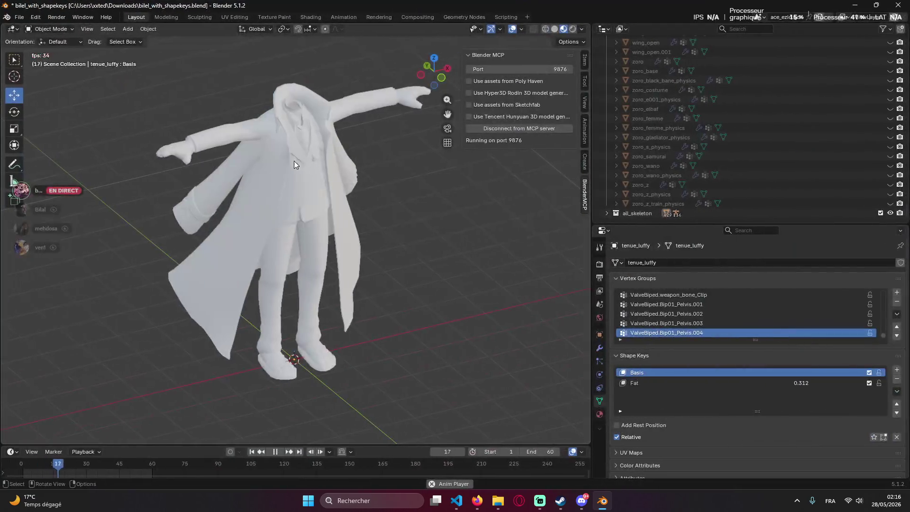
Inspect the outfit from two angles and slide the Fat shape key value down to 0.
{"action": "mouse_move", "coordinate": [307, 150]}
{"action": "middle_mouse_down"}
{"action": "mouse_move", "coordinate": [229, 110]}
{"action": "mouse_move", "coordinate": [359, 147]}
{"action": "middle_mouse_up"}
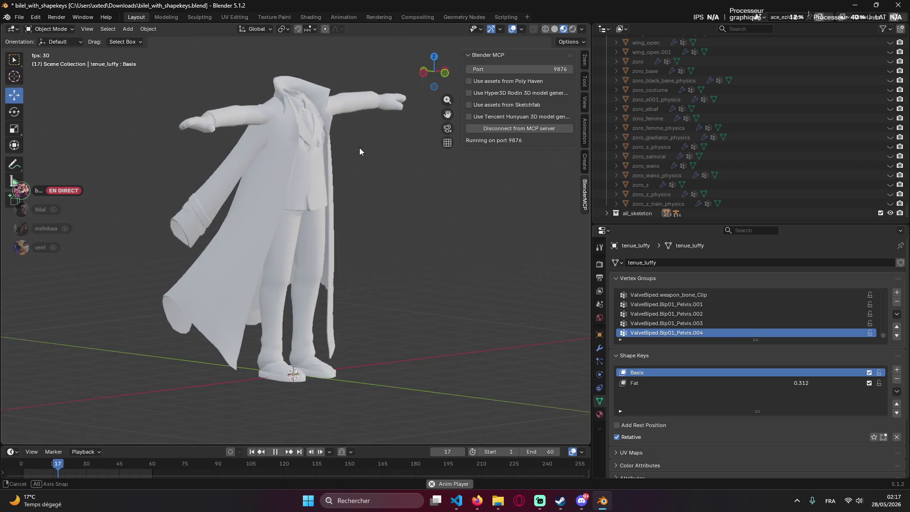
{"action": "middle_click_drag", "start_coordinate": [430, 158], "coordinate": [455, 171]}
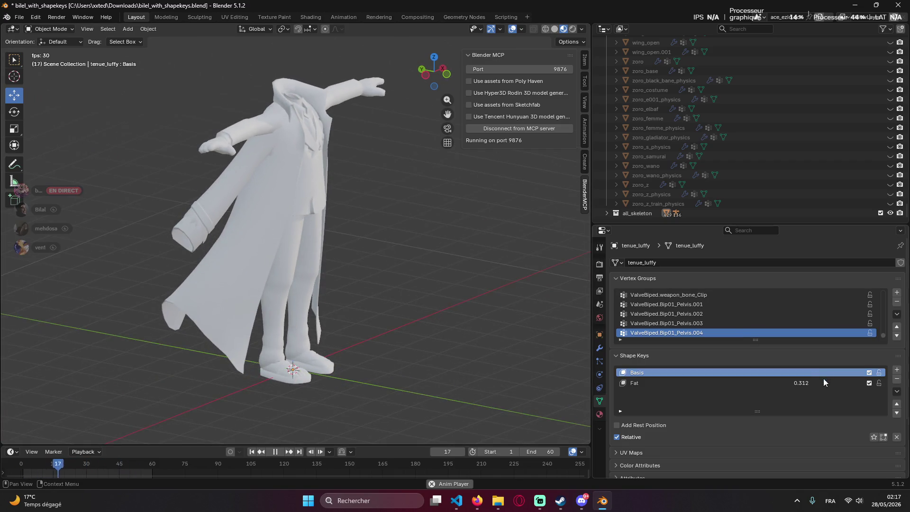
{"action": "left_click", "coordinate": [796, 382]}
{"action": "key", "text": "Return"}
{"action": "left_click_drag", "start_coordinate": [787, 385], "coordinate": [775, 385]}
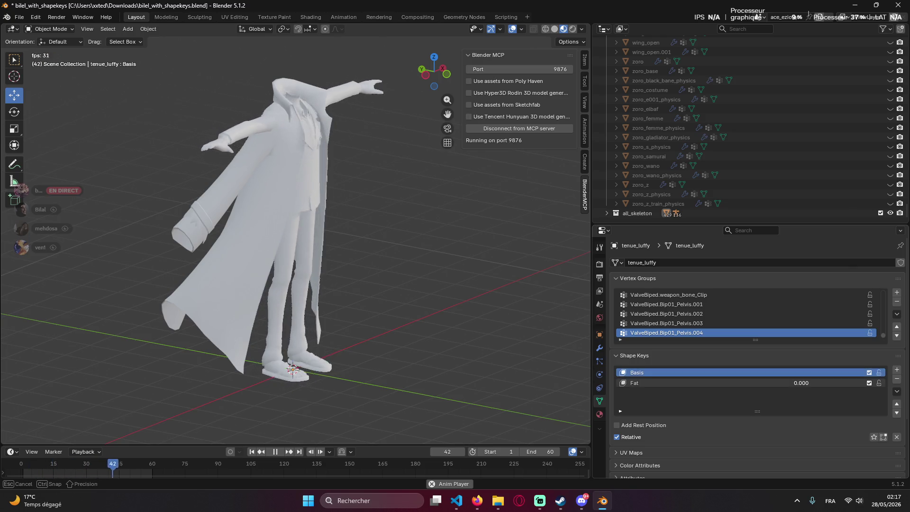
Snap Blender to the right half, check the slimmed outfit, and bring Discord forward.
{"action": "key", "text": "super+Right"}
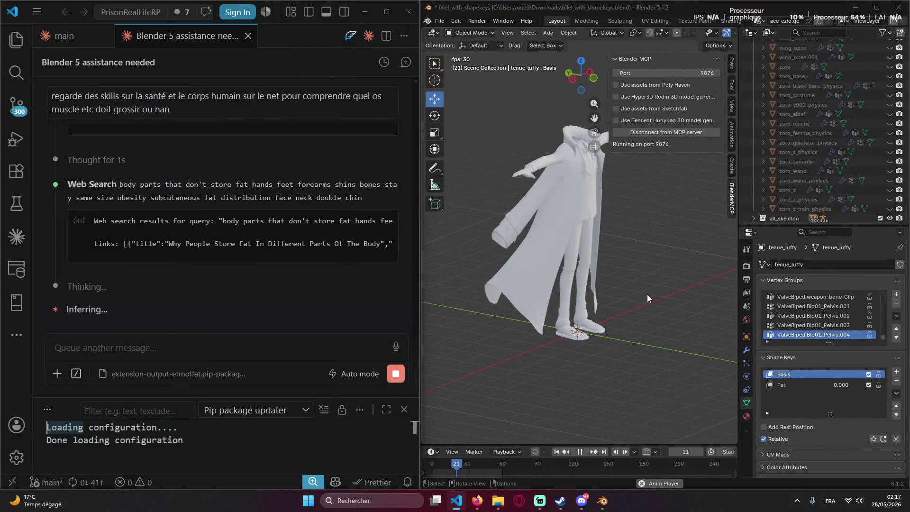
{"action": "mouse_move", "coordinate": [647, 293]}
{"action": "middle_mouse_down"}
{"action": "mouse_move", "coordinate": [636, 201]}
{"action": "mouse_move", "coordinate": [582, 298]}
{"action": "middle_mouse_up"}
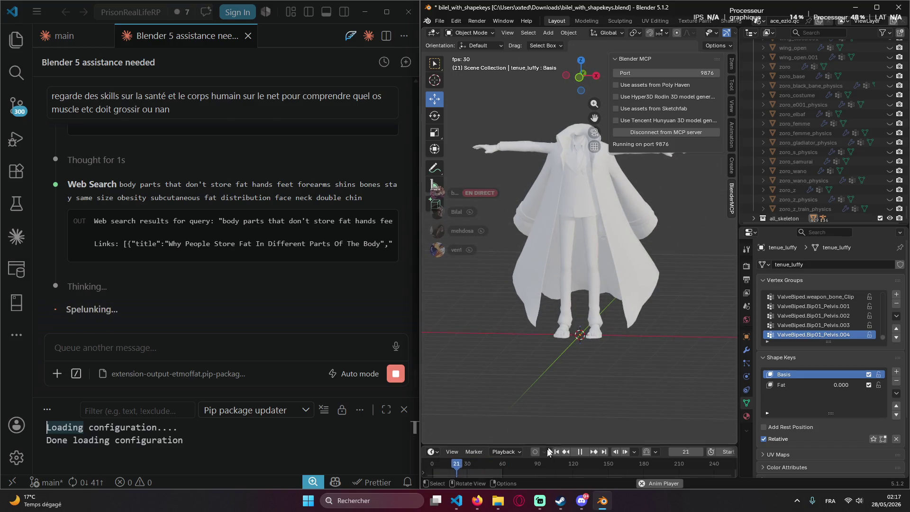
{"action": "left_click", "coordinate": [582, 500]}
{"action": "left_click", "coordinate": [582, 501]}
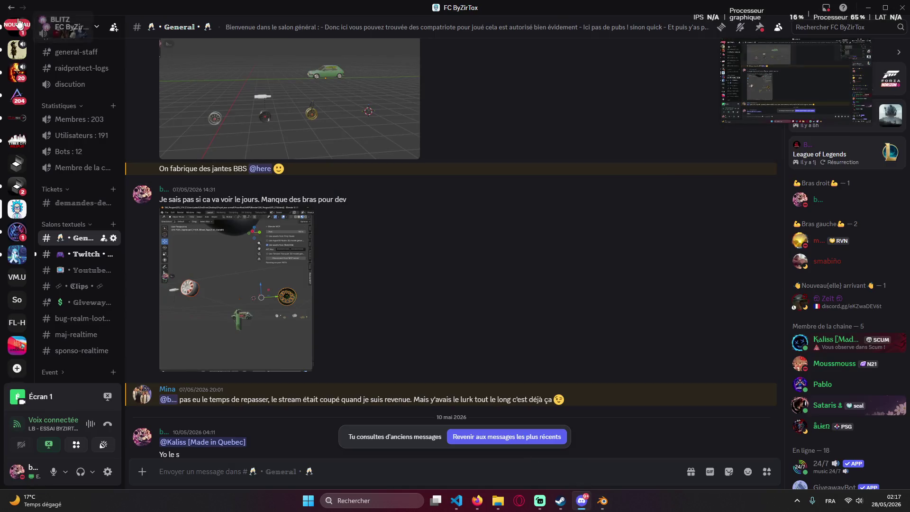
{"action": "scroll", "coordinate": [4, 103], "scroll_direction": "up", "scroll_amount": 3}
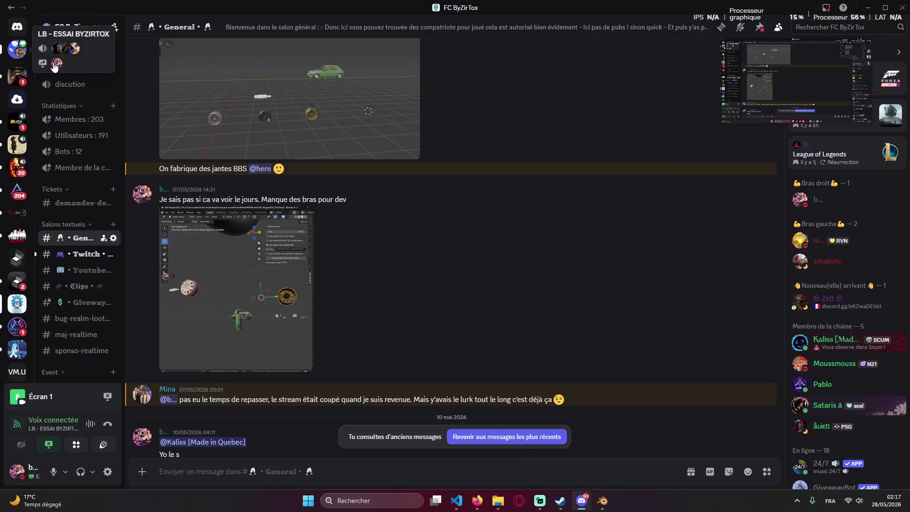
{"action": "left_click", "coordinate": [17, 48]}
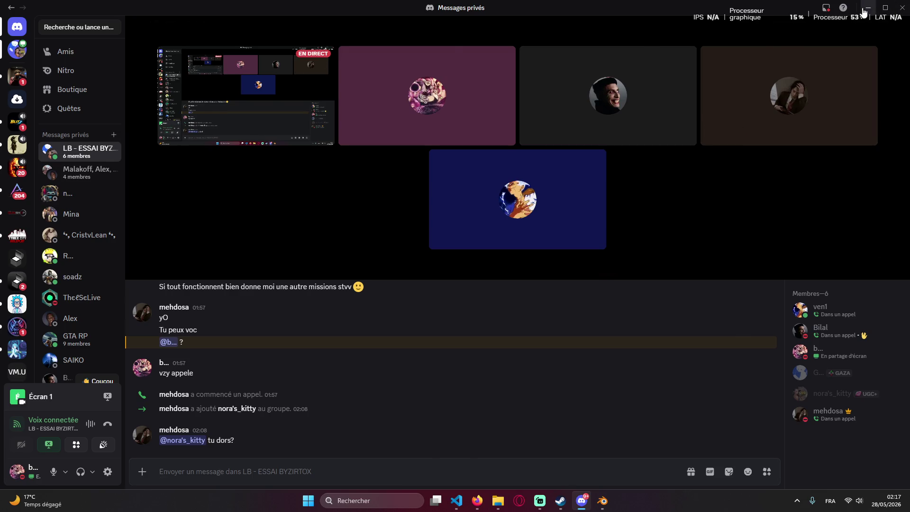
{"action": "left_click", "coordinate": [865, 7]}
{"action": "left_click", "coordinate": [303, 163]}
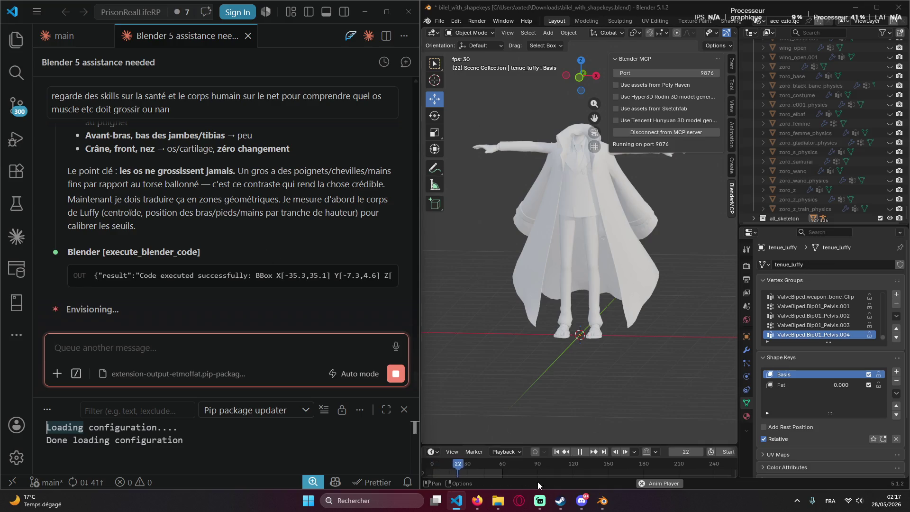
Pause the timeline playback so Claude's findings on bones never growing fatter can be read.
{"action": "left_click", "coordinate": [580, 453]}
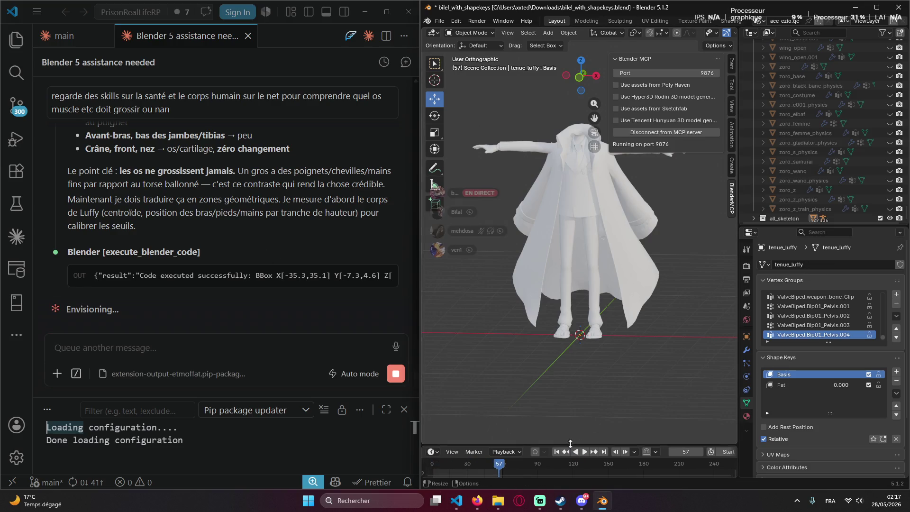
{"action": "scroll", "coordinate": [209, 231], "scroll_direction": "up", "scroll_amount": 1}
{"action": "scroll", "coordinate": [209, 230], "scroll_direction": "up", "scroll_amount": 3}
{"action": "scroll", "coordinate": [209, 230], "scroll_direction": "up", "scroll_amount": 3}
{"action": "scroll", "coordinate": [213, 235], "scroll_direction": "down", "scroll_amount": 5}
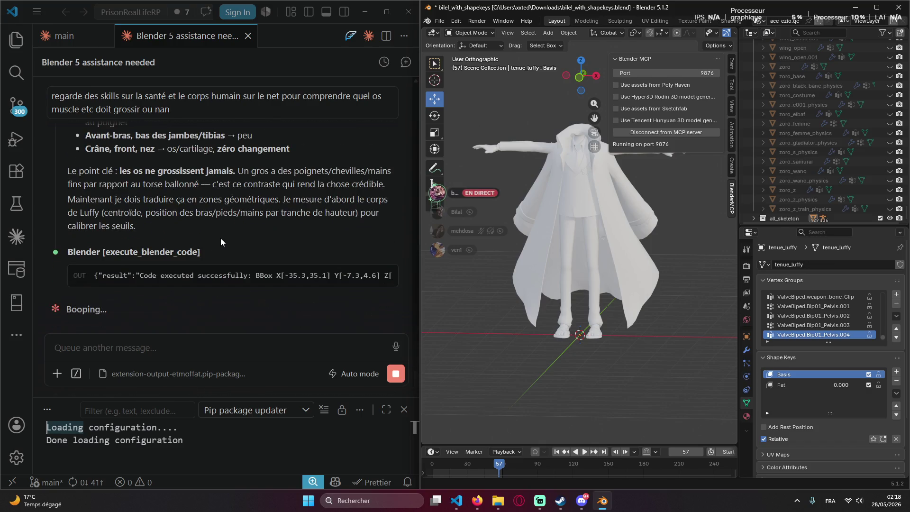
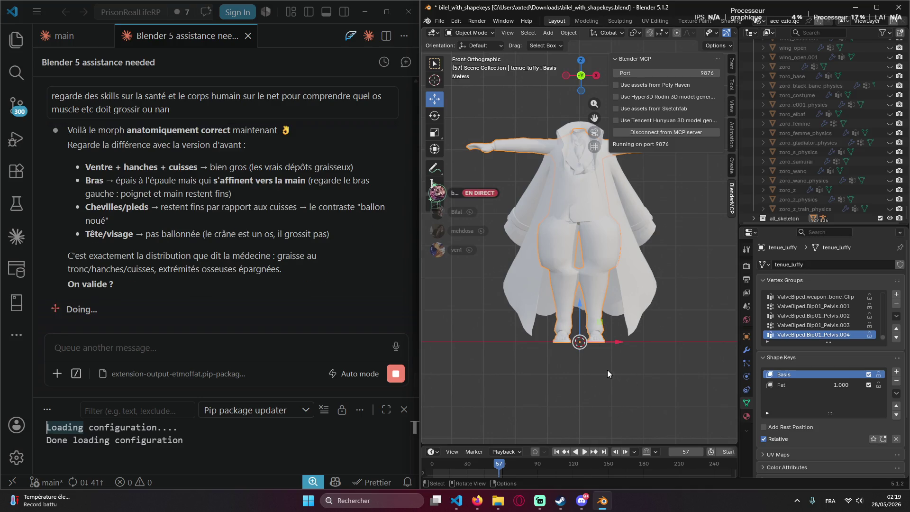
Face the character's front and begin editing the Fat shape key value toward about 1.09.
{"action": "middle_click_drag", "start_coordinate": [569, 347], "coordinate": [665, 393]}
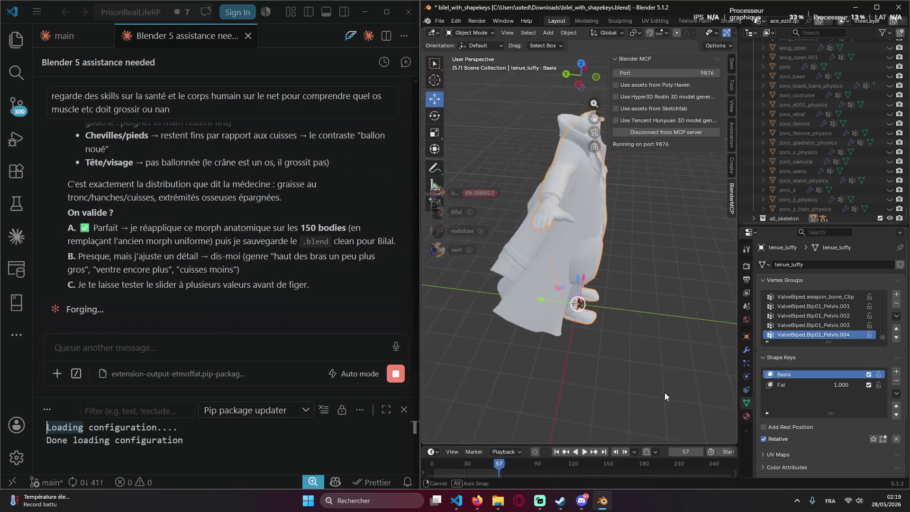
{"action": "middle_click_drag", "start_coordinate": [665, 392], "coordinate": [673, 361]}
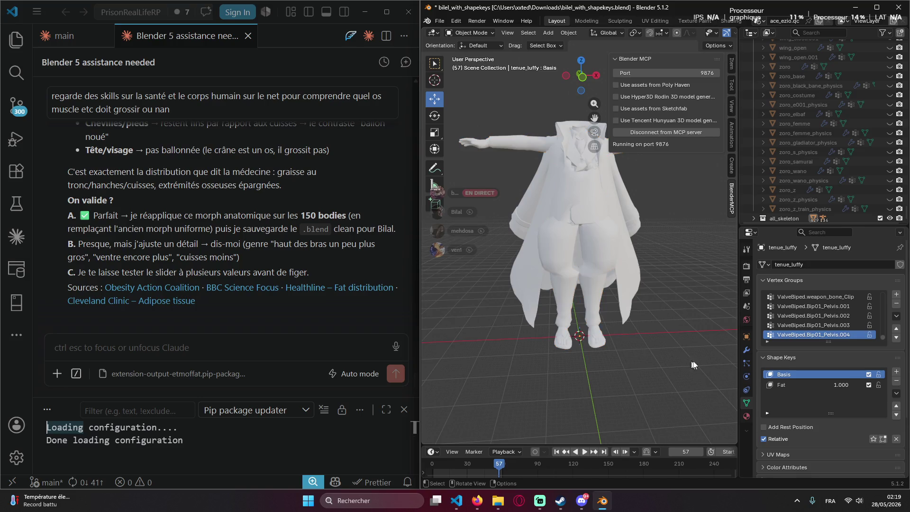
{"action": "scroll", "coordinate": [830, 380], "scroll_direction": "down", "scroll_amount": 1}
{"action": "mouse_move", "coordinate": [628, 386]}
{"action": "middle_mouse_down"}
{"action": "mouse_move", "coordinate": [606, 372]}
{"action": "mouse_move", "coordinate": [597, 260]}
{"action": "mouse_move", "coordinate": [631, 274]}
{"action": "mouse_move", "coordinate": [594, 234]}
{"action": "mouse_move", "coordinate": [568, 177]}
{"action": "mouse_move", "coordinate": [516, 156]}
{"action": "mouse_move", "coordinate": [611, 210]}
{"action": "mouse_move", "coordinate": [606, 221]}
{"action": "mouse_move", "coordinate": [599, 192]}
{"action": "middle_mouse_up"}
{"action": "scroll", "coordinate": [596, 259], "scroll_direction": "up", "scroll_amount": 3}
{"action": "scroll", "coordinate": [631, 296], "scroll_direction": "down", "scroll_amount": 4}
{"action": "left_click", "coordinate": [601, 227]}
{"action": "left_click", "coordinate": [631, 280]}
{"action": "left_click", "coordinate": [840, 365]}
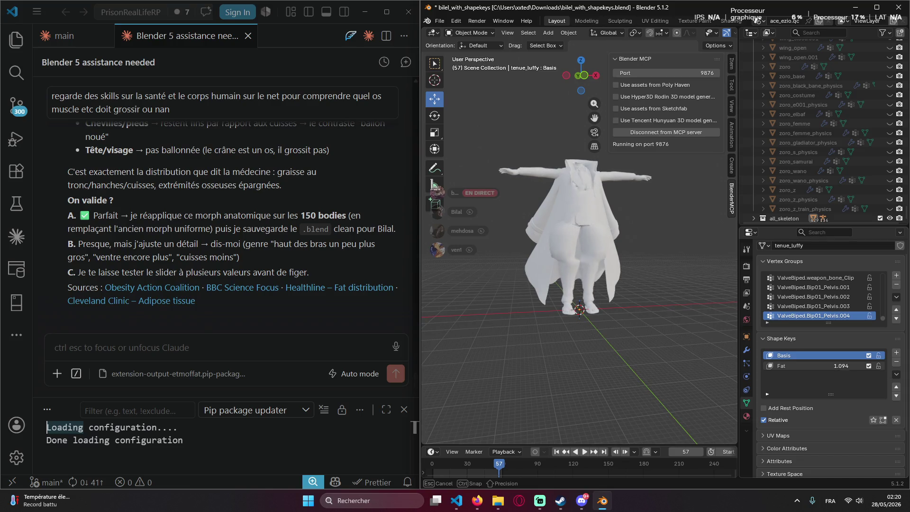
Raise the Fat shape key to 3.000 and mark the Blender window as the capture area.
{"action": "left_click_drag", "start_coordinate": [840, 365], "coordinate": [840, 365]}
{"action": "mouse_move", "coordinate": [703, 307]}
{"action": "middle_mouse_down"}
{"action": "mouse_move", "coordinate": [655, 275]}
{"action": "mouse_move", "coordinate": [686, 288]}
{"action": "middle_mouse_up"}
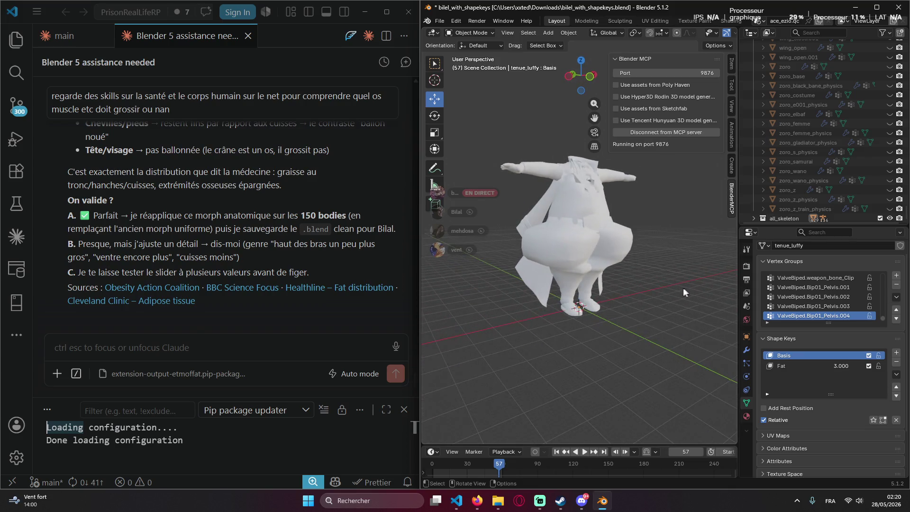
{"action": "key", "text": "super+shift+r"}
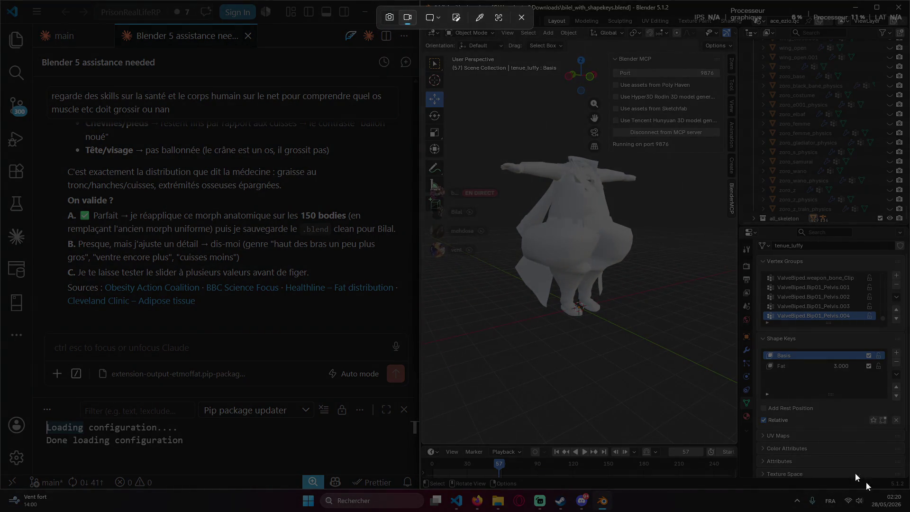
{"action": "left_click_drag", "start_coordinate": [402, 3], "coordinate": [909, 511]}
Record the capture without microphone access, copy it and paste it into the chat message.
{"action": "left_click", "coordinate": [417, 17]}
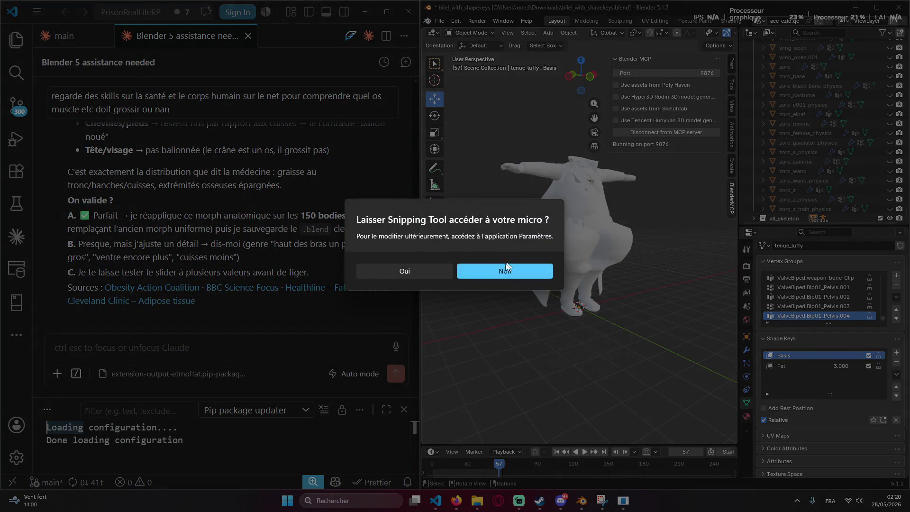
{"action": "left_click", "coordinate": [501, 275]}
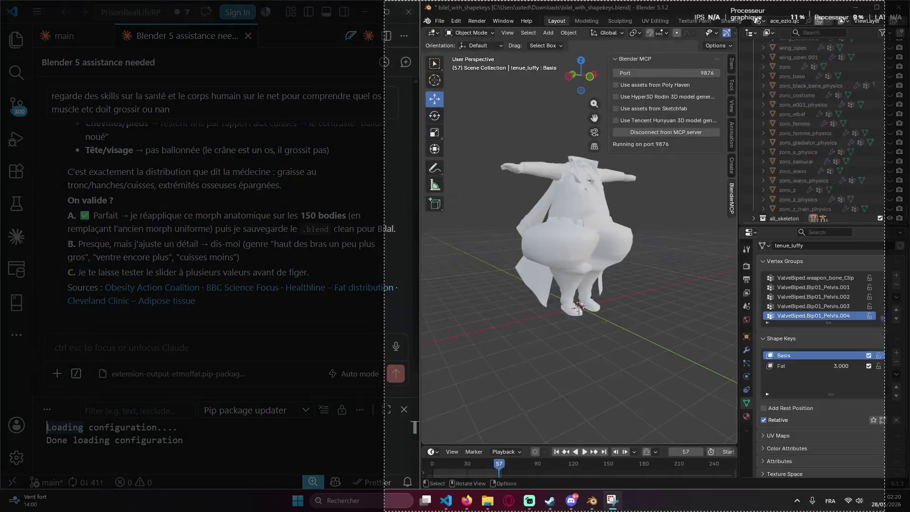
{"action": "left_click", "coordinate": [127, 349]}
{"action": "key", "text": "ctrl+v"}
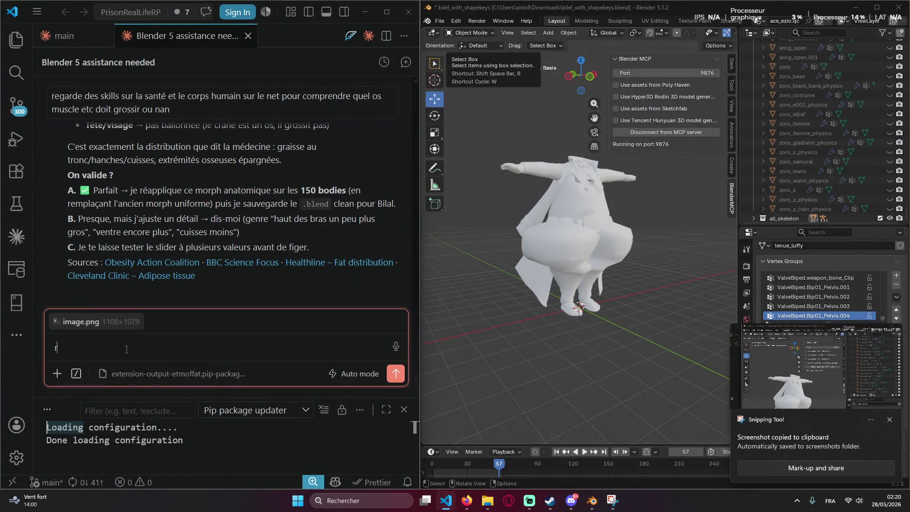
{"action": "type", "text": "egarde yas un probleme "}
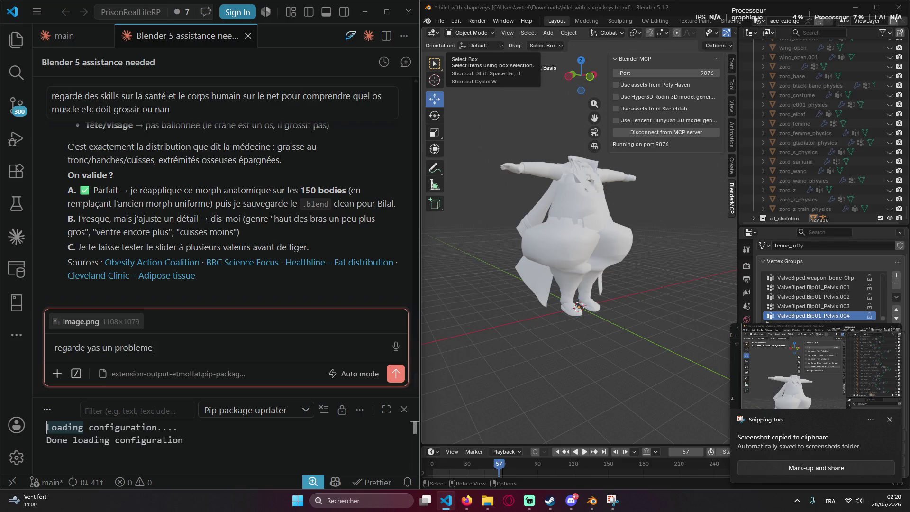
{"action": "type", "text": "avec les cuisse les"}
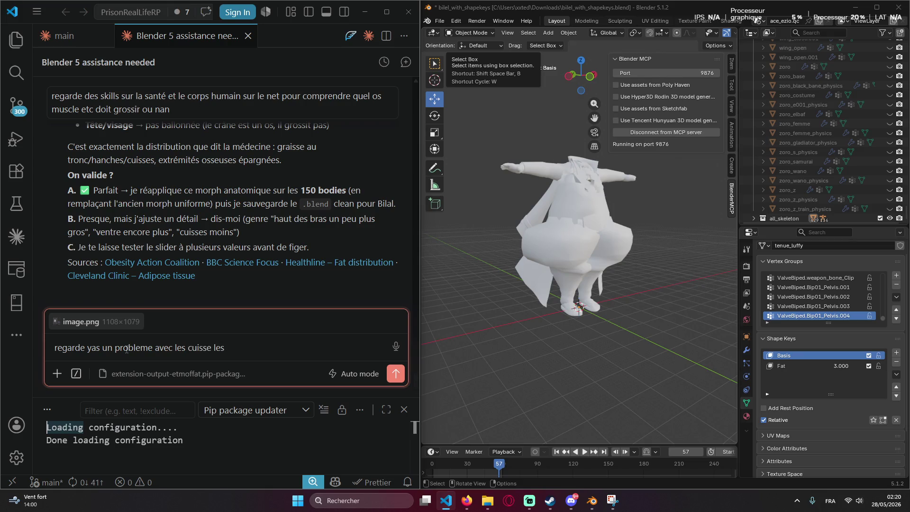
{"action": "type", "text": " bia"}
Send the thighs-and-shins complaint, close the output panel and the finished recording window.
{"action": "key", "text": "Return"}
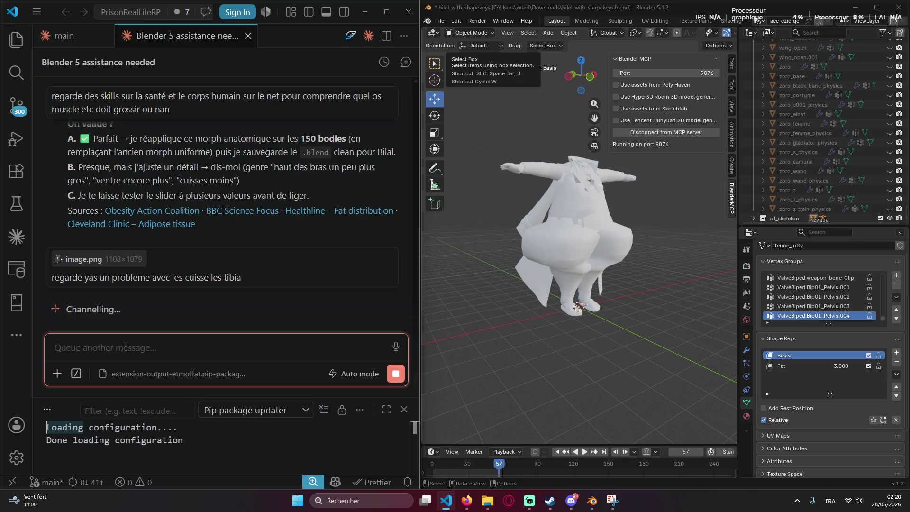
{"action": "right_click", "coordinate": [273, 244]}
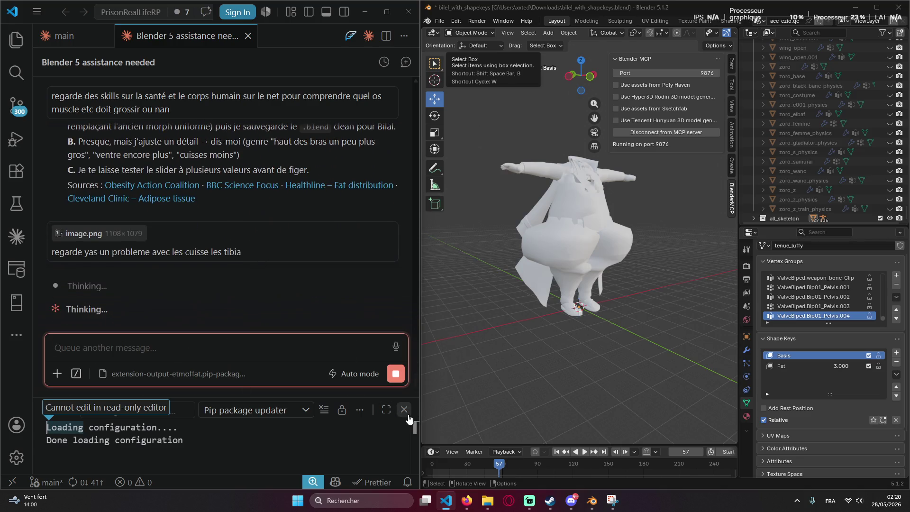
{"action": "left_click", "coordinate": [404, 409]}
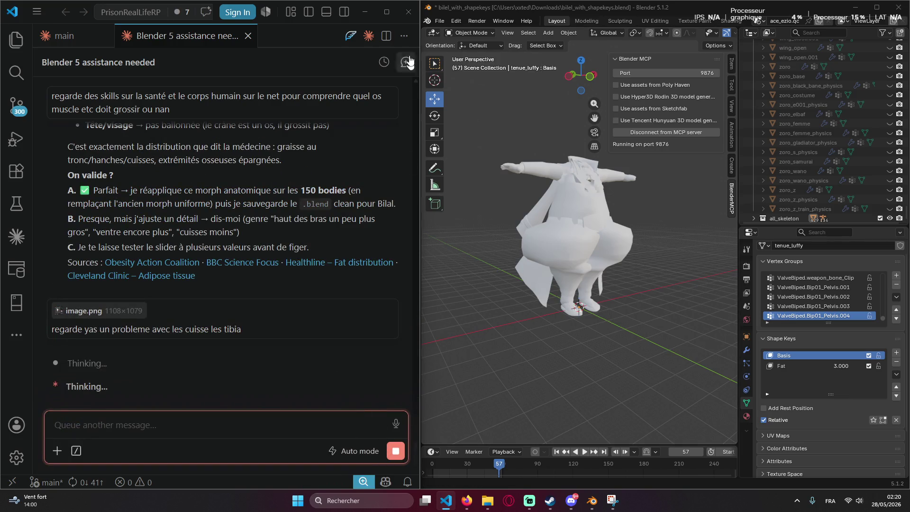
{"action": "left_click", "coordinate": [419, 19]}
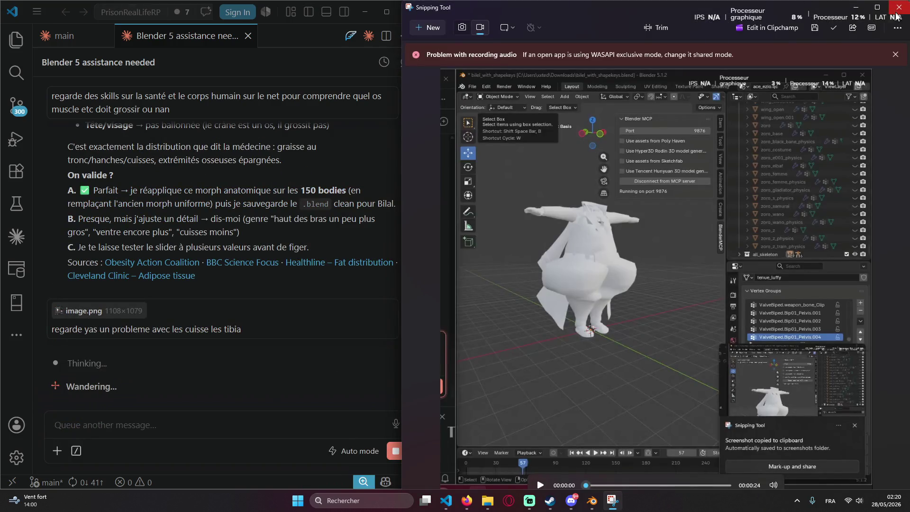
{"action": "key", "text": "alt+F4"}
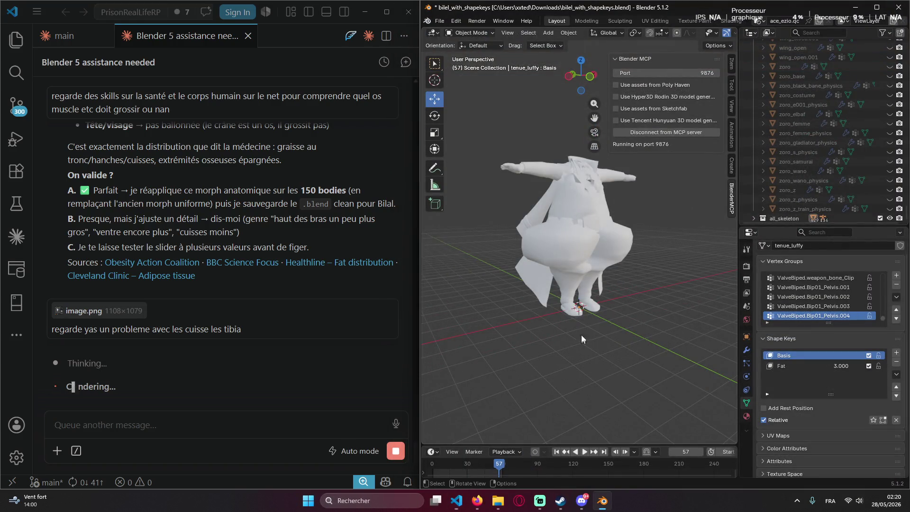
{"action": "middle_click_drag", "start_coordinate": [511, 310], "coordinate": [688, 322]}
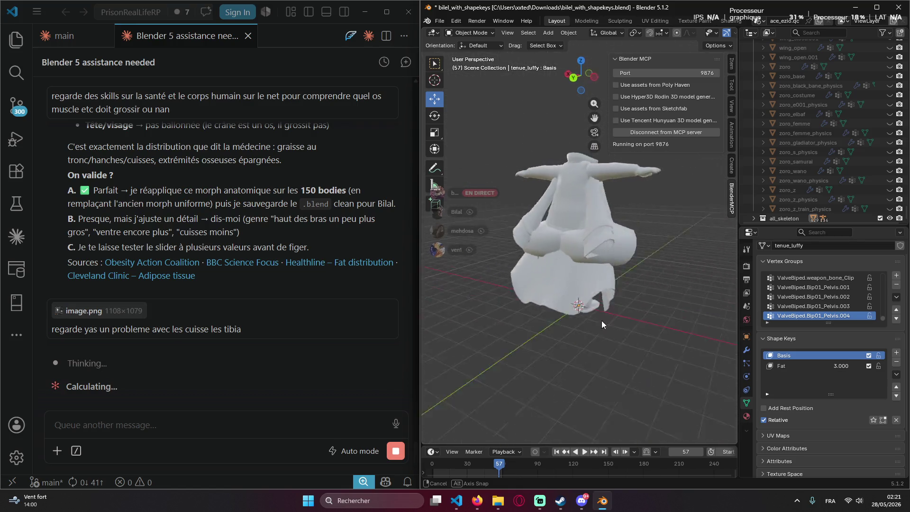
{"action": "middle_click_drag", "start_coordinate": [687, 321], "coordinate": [640, 279]}
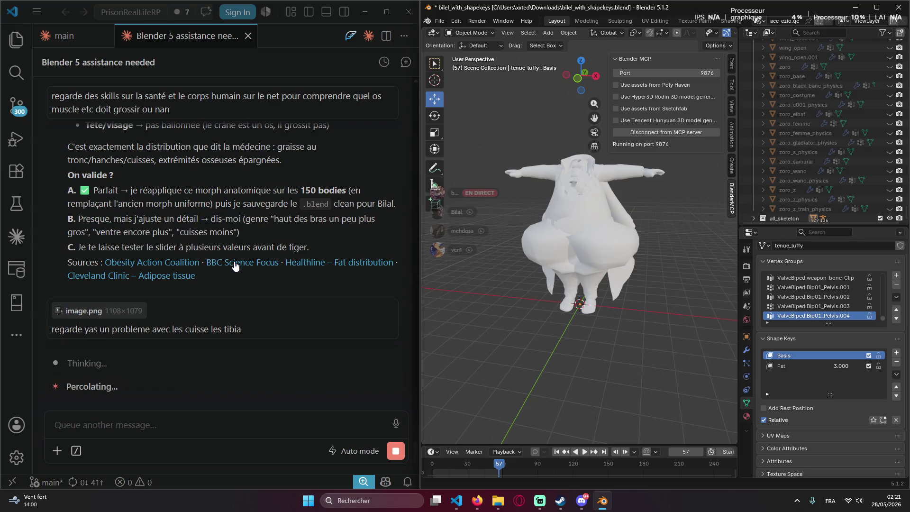
{"action": "scroll", "coordinate": [242, 262], "scroll_direction": "up", "scroll_amount": 2}
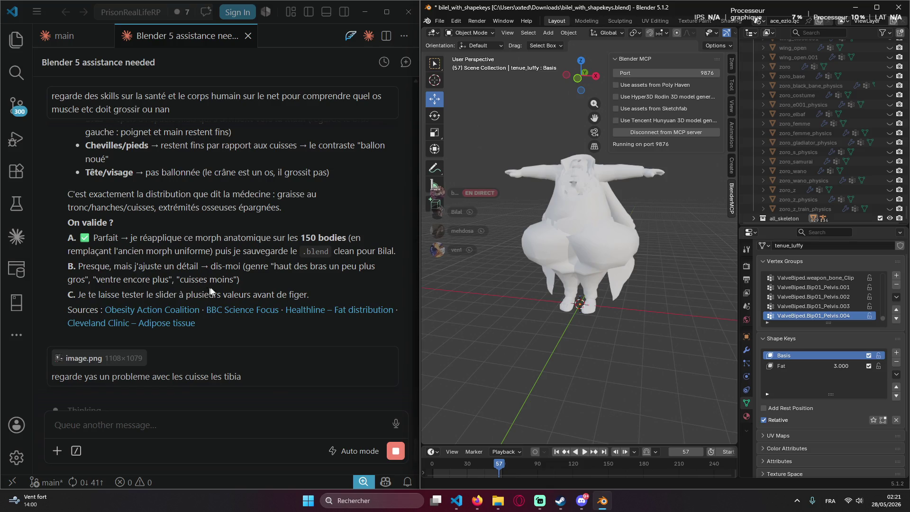
{"action": "scroll", "coordinate": [544, 182], "scroll_direction": "up", "scroll_amount": 2}
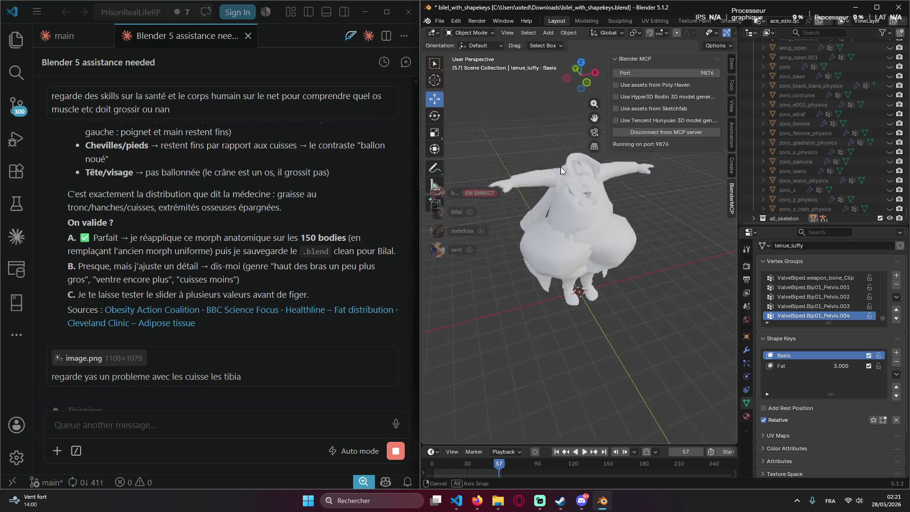
{"action": "scroll", "coordinate": [560, 166], "scroll_direction": "up", "scroll_amount": 3}
{"action": "scroll", "coordinate": [583, 246], "scroll_direction": "up", "scroll_amount": 2}
{"action": "mouse_move", "coordinate": [528, 237]}
{"action": "middle_mouse_down"}
{"action": "mouse_move", "coordinate": [568, 247]}
{"action": "mouse_move", "coordinate": [482, 182]}
{"action": "mouse_move", "coordinate": [610, 174]}
{"action": "mouse_move", "coordinate": [665, 239]}
{"action": "mouse_move", "coordinate": [588, 275]}
{"action": "mouse_move", "coordinate": [473, 297]}
{"action": "mouse_move", "coordinate": [533, 207]}
{"action": "mouse_move", "coordinate": [589, 159]}
{"action": "mouse_move", "coordinate": [590, 152]}
{"action": "mouse_move", "coordinate": [568, 151]}
{"action": "middle_mouse_up"}
{"action": "scroll", "coordinate": [556, 243], "scroll_direction": "down", "scroll_amount": 3}
{"action": "scroll", "coordinate": [548, 228], "scroll_direction": "down", "scroll_amount": 3}
{"action": "scroll", "coordinate": [581, 190], "scroll_direction": "up", "scroll_amount": 3}
{"action": "scroll", "coordinate": [581, 189], "scroll_direction": "up", "scroll_amount": 2}
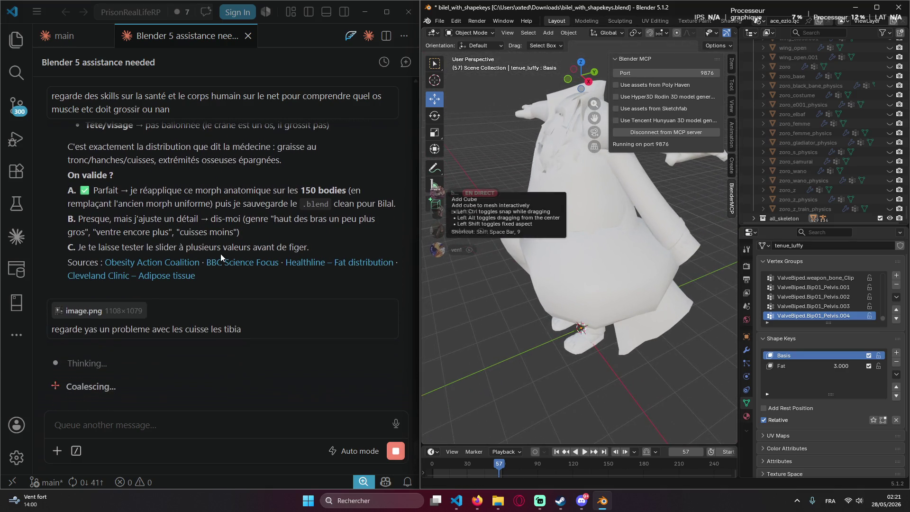
{"action": "scroll", "coordinate": [470, 278], "scroll_direction": "down", "scroll_amount": 4}
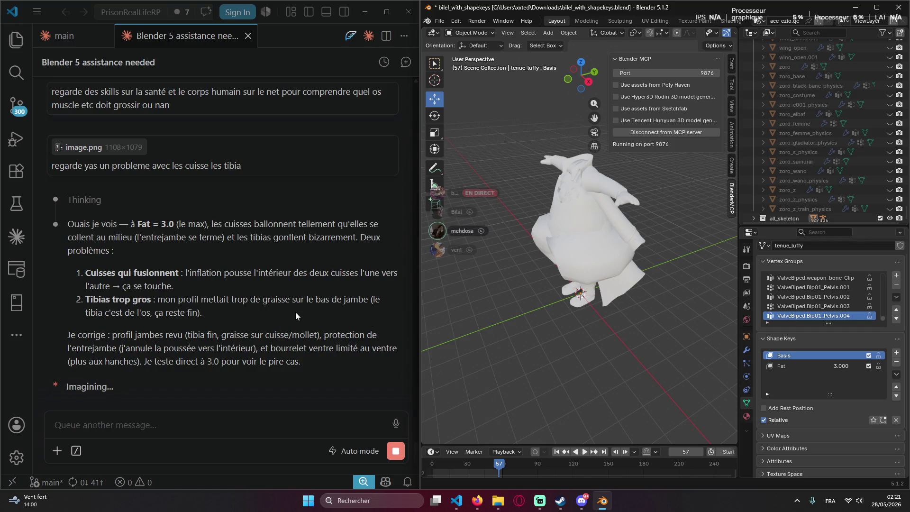
Turn the viewport to face the model's front while Claude reworks the morph.
{"action": "middle_click_drag", "start_coordinate": [455, 300], "coordinate": [622, 247]}
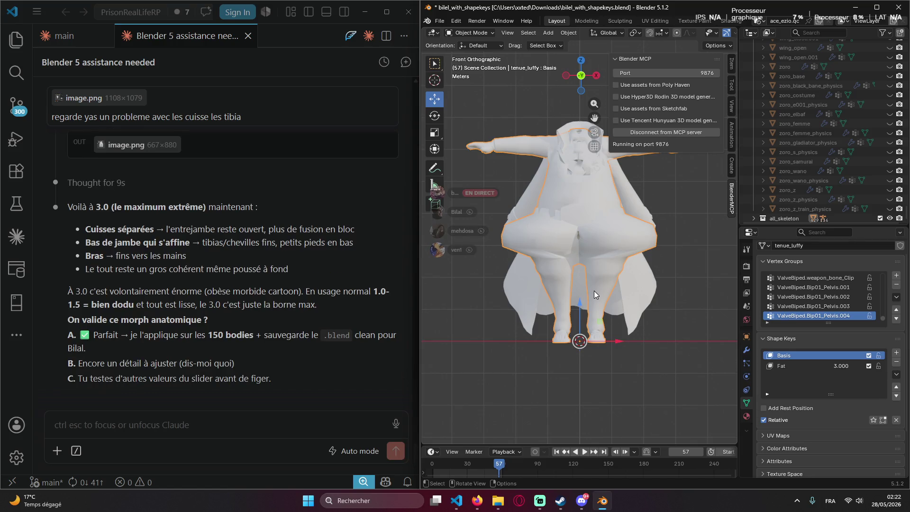
Enter 0.125 for Fat, then slide it up and down, leaving it near 0.94 in an angled view.
{"action": "middle_click_drag", "start_coordinate": [594, 290], "coordinate": [657, 241]}
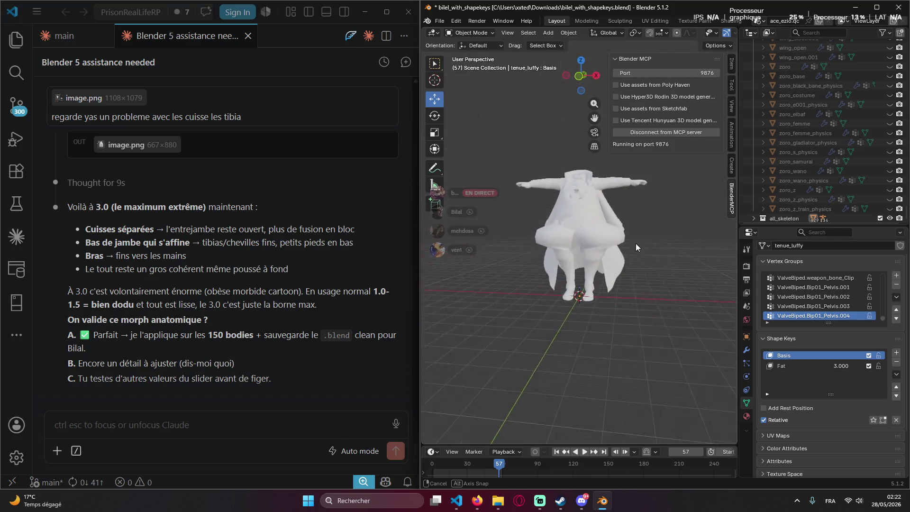
{"action": "double_click", "coordinate": [840, 366]}
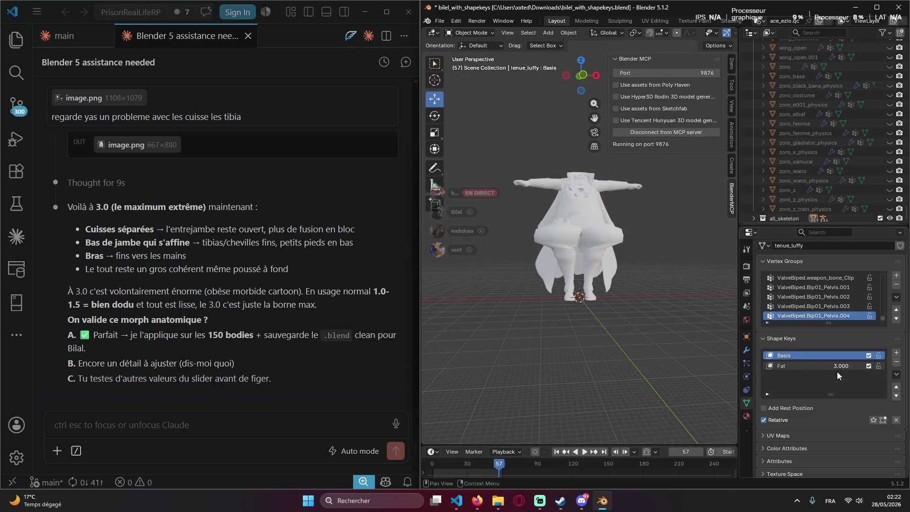
{"action": "type", "text": "0.125"}
{"action": "key", "text": "Return"}
{"action": "mouse_move", "coordinate": [840, 366]}
{"action": "left_mouse_down"}
{"action": "mouse_move", "coordinate": [874, 366]}
{"action": "mouse_move", "coordinate": [817, 365]}
{"action": "mouse_move", "coordinate": [874, 365]}
{"action": "left_mouse_up"}
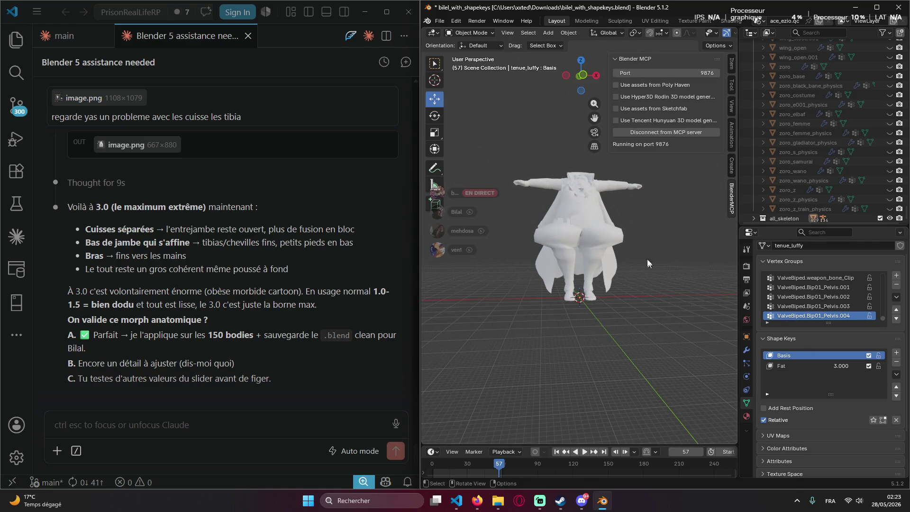
{"action": "scroll", "coordinate": [643, 253], "scroll_direction": "up", "scroll_amount": 4}
{"action": "scroll", "coordinate": [639, 242], "scroll_direction": "down", "scroll_amount": 2}
{"action": "scroll", "coordinate": [654, 255], "scroll_direction": "down", "scroll_amount": 1}
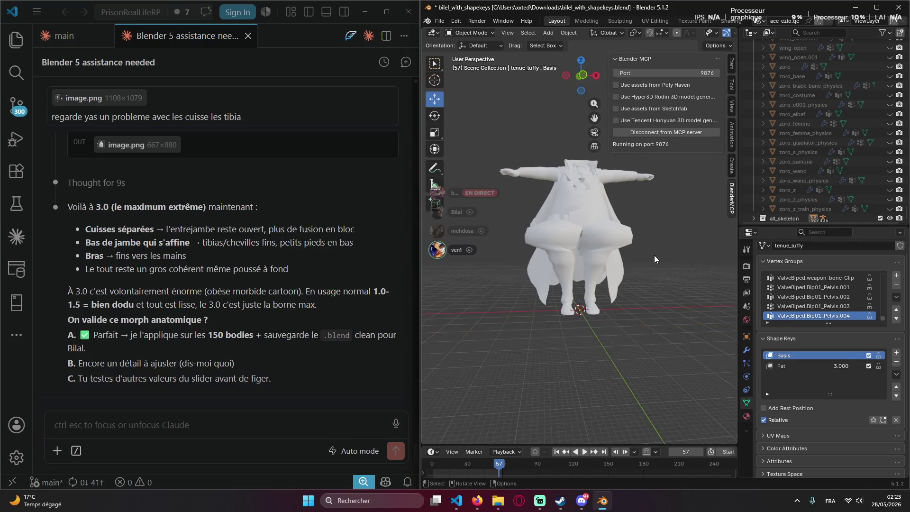
{"action": "left_click_drag", "start_coordinate": [841, 366], "coordinate": [796, 366]}
{"action": "middle_click_drag", "start_coordinate": [663, 291], "coordinate": [707, 279]}
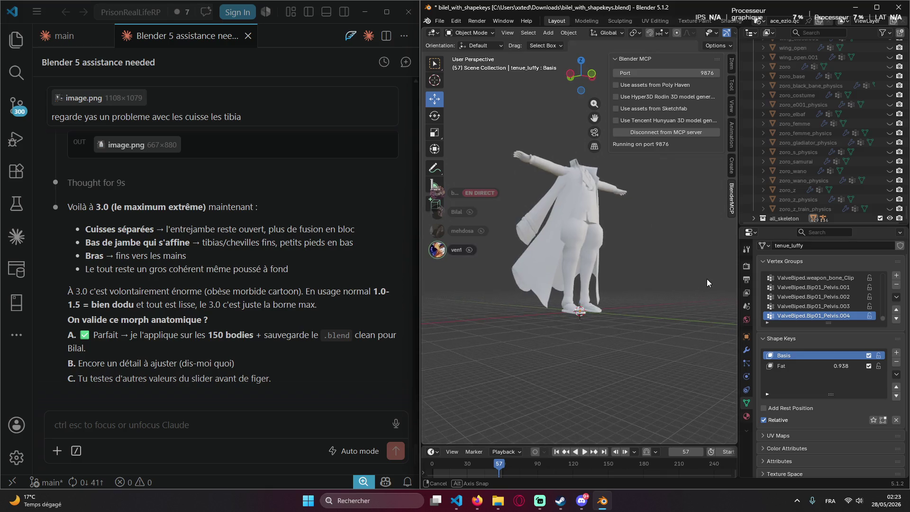
Snip the Blender area and paste the screenshot into the chat message.
{"action": "key", "text": "super+shift+s"}
{"action": "left_click_drag", "start_coordinate": [359, 0], "coordinate": [909, 511]}
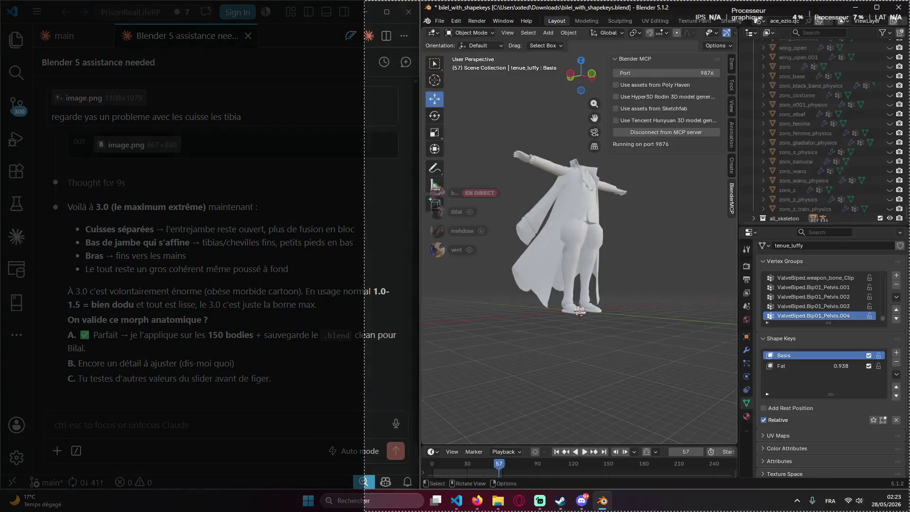
{"action": "left_click", "coordinate": [136, 422]}
{"action": "key", "text": "ctrl+v"}
{"action": "type", "text": "les cuisse gr"}
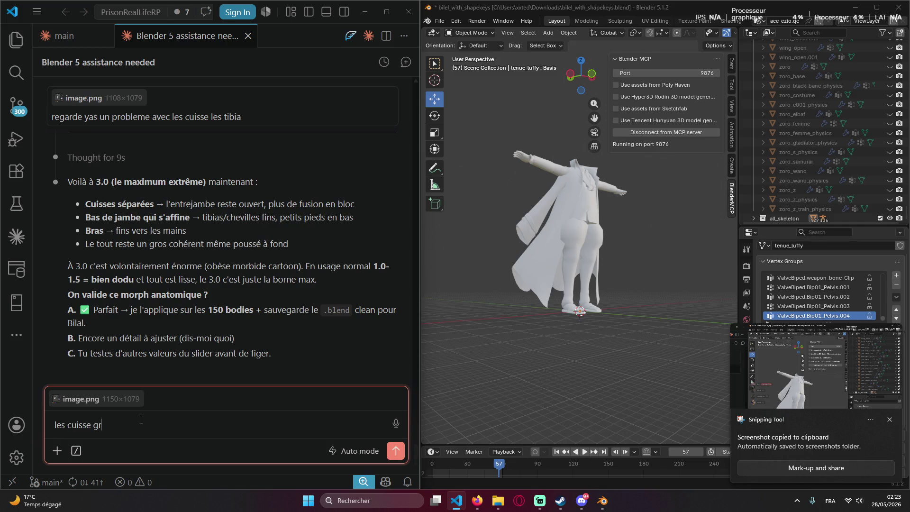
{"action": "type", "text": "ossis"}
{"action": "type", "text": "core comparée au reste"}
Send Claude the feedback that the thighs still grow too much.
{"action": "key", "text": "Return"}
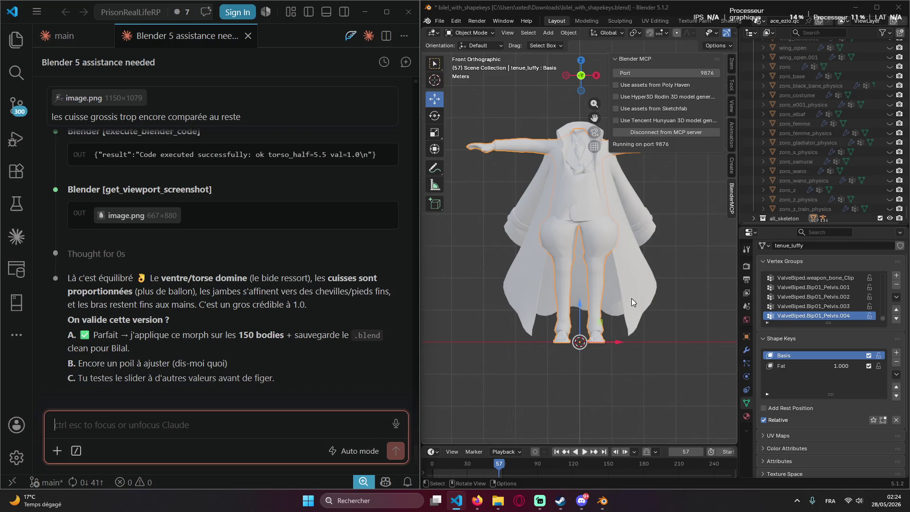
{"action": "scroll", "coordinate": [632, 298], "scroll_direction": "up", "scroll_amount": 1}
{"action": "scroll", "coordinate": [631, 298], "scroll_direction": "down", "scroll_amount": 2}
{"action": "scroll", "coordinate": [650, 262], "scroll_direction": "up", "scroll_amount": 2}
Slide the Fat shape key down and then up to 3.000 in a perspective view.
{"action": "mouse_move", "coordinate": [649, 262]}
{"action": "middle_mouse_down"}
{"action": "mouse_move", "coordinate": [649, 276]}
{"action": "mouse_move", "coordinate": [661, 277]}
{"action": "middle_mouse_up"}
{"action": "scroll", "coordinate": [660, 276], "scroll_direction": "down", "scroll_amount": 2}
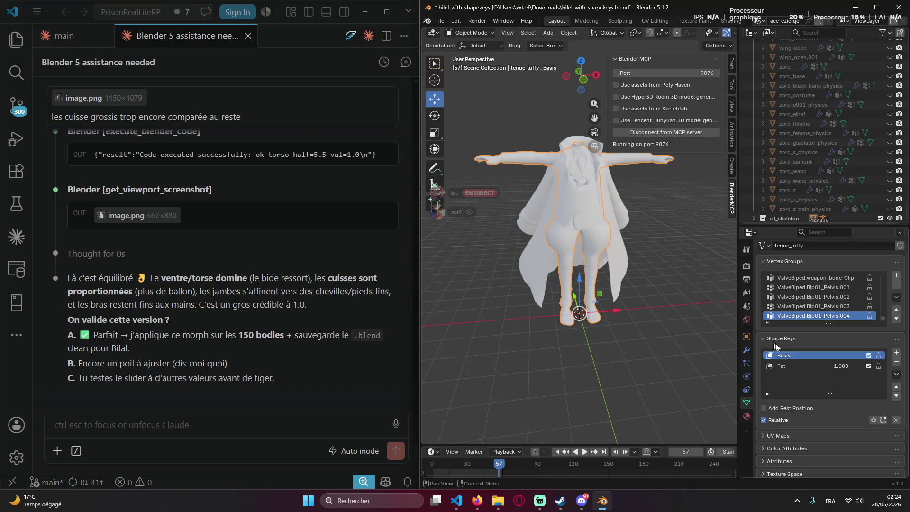
{"action": "mouse_move", "coordinate": [841, 365]}
{"action": "left_mouse_down"}
{"action": "mouse_move", "coordinate": [810, 365]}
{"action": "mouse_move", "coordinate": [831, 366]}
{"action": "left_mouse_up"}
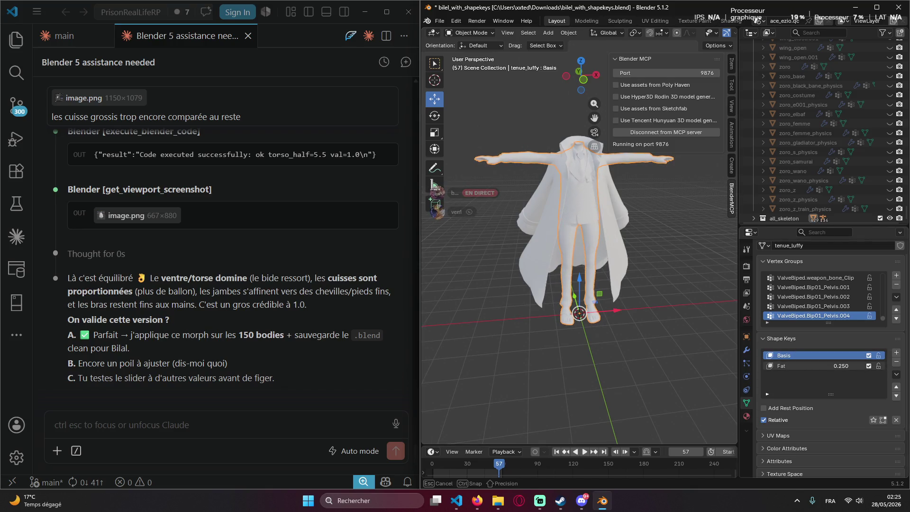
{"action": "left_click_drag", "start_coordinate": [830, 366], "coordinate": [881, 366]}
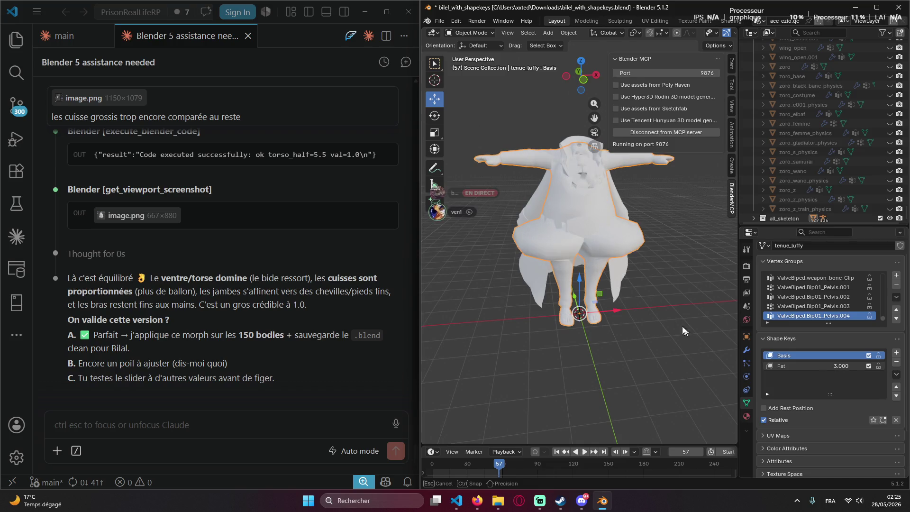
{"action": "left_click", "coordinate": [202, 415]}
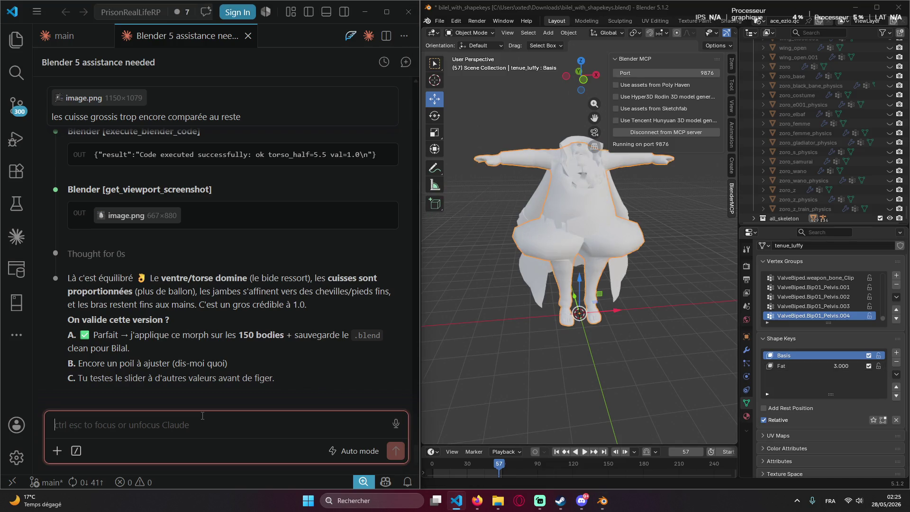
{"action": "type", "text": "prend des screen avec mcp et tou"}
Send the orbit-and-screenshot request to Claude, then clear the stray x characters from the input.
{"action": "key", "text": "BackSpace"}
{"action": "key", "text": "BackSpace"}
{"action": "type", "text": "ourne autourne en slidant tu va vo"}
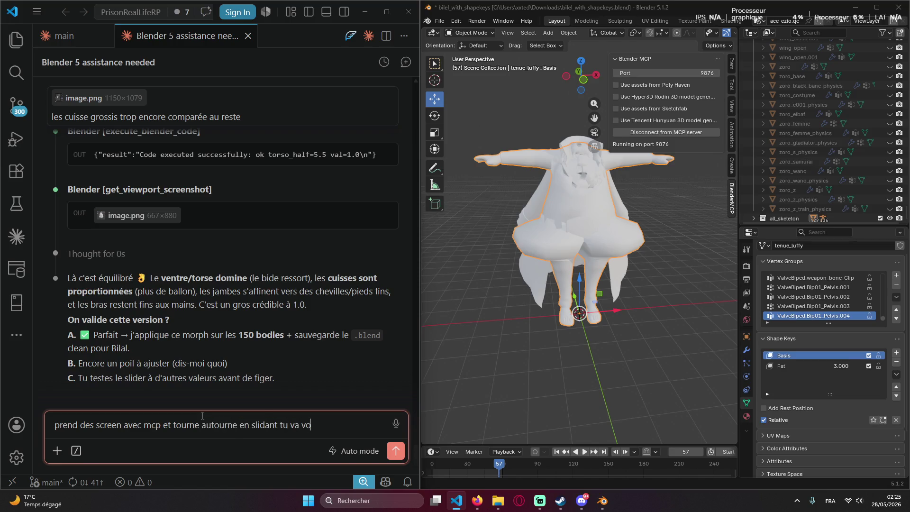
{"action": "type", "text": "ir"}
{"action": "key", "text": "Return"}
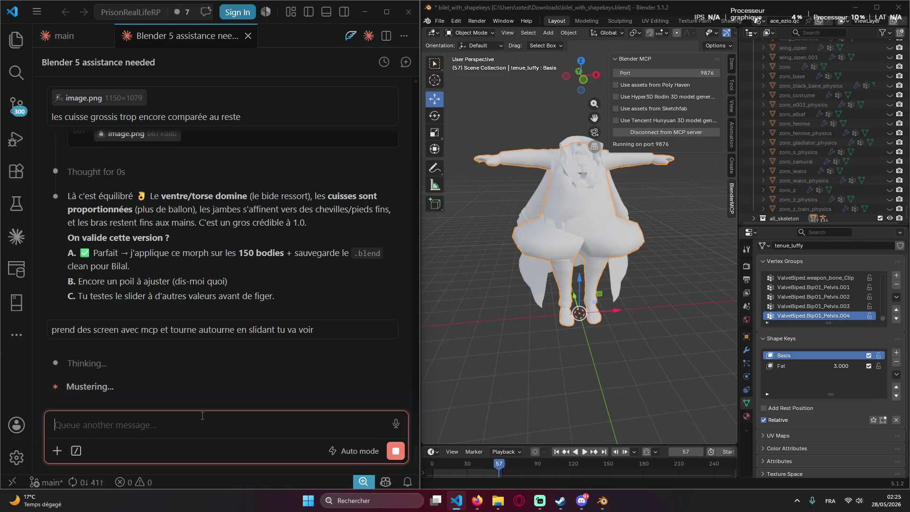
{"action": "type", "text": "xxxxxxxxxxx"}
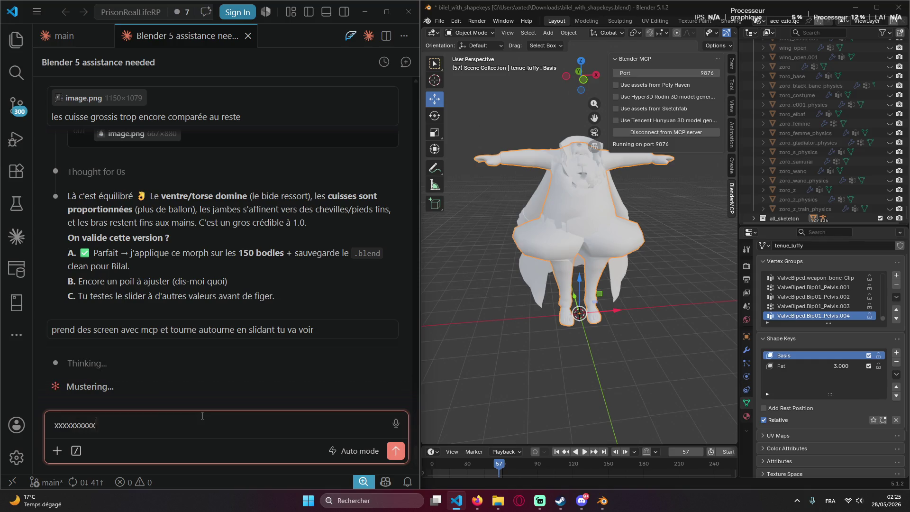
{"action": "type", "text": "xxxxxxxxxxxxxxxxxxxxxxxxxxxxxxxxxxxxxxxxxx"}
{"action": "key", "text": "ctrl+a"}
{"action": "key", "text": "BackSpace"}
{"action": "type", "text": "xxx"}
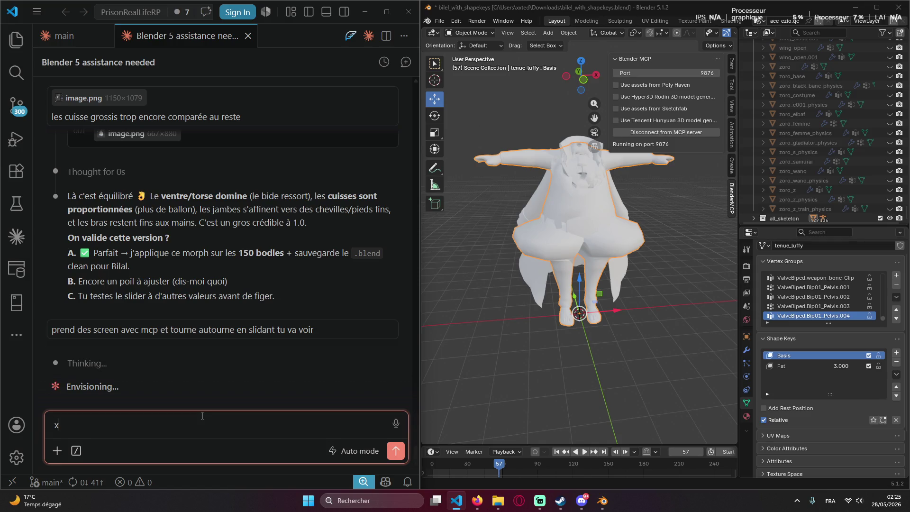
{"action": "type", "text": "xxxxxxxxxxxxxxxxxxxxxxxxxxxxxxxxxxxxxxx"}
{"action": "key", "text": "ctrl+a"}
{"action": "key", "text": "BackSpace"}
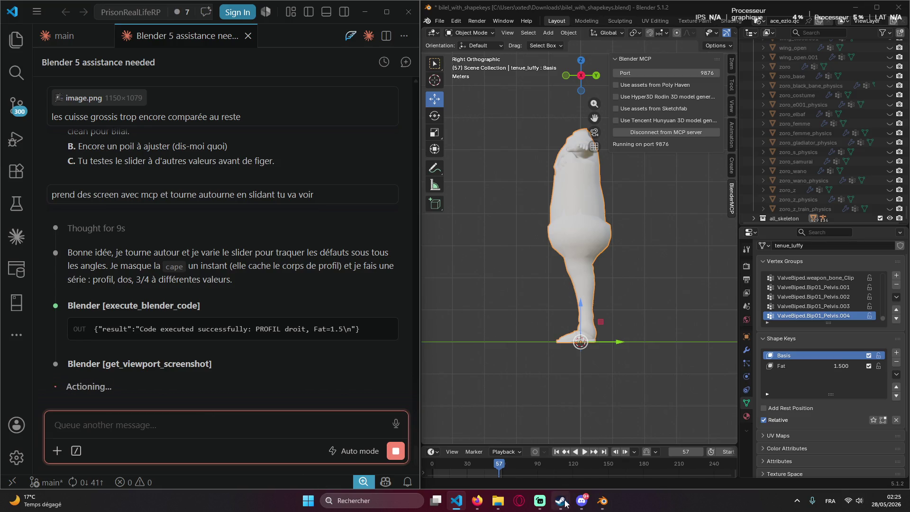
Orbit the Fat 1.500 body to a front perspective view and bring the Discord call forward.
{"action": "left_click", "coordinate": [584, 502]}
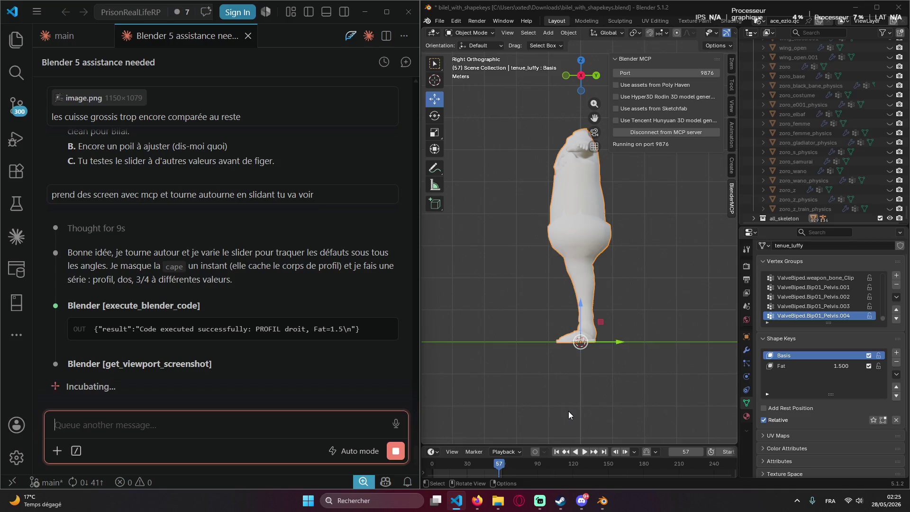
{"action": "middle_click_drag", "start_coordinate": [491, 231], "coordinate": [612, 235]}
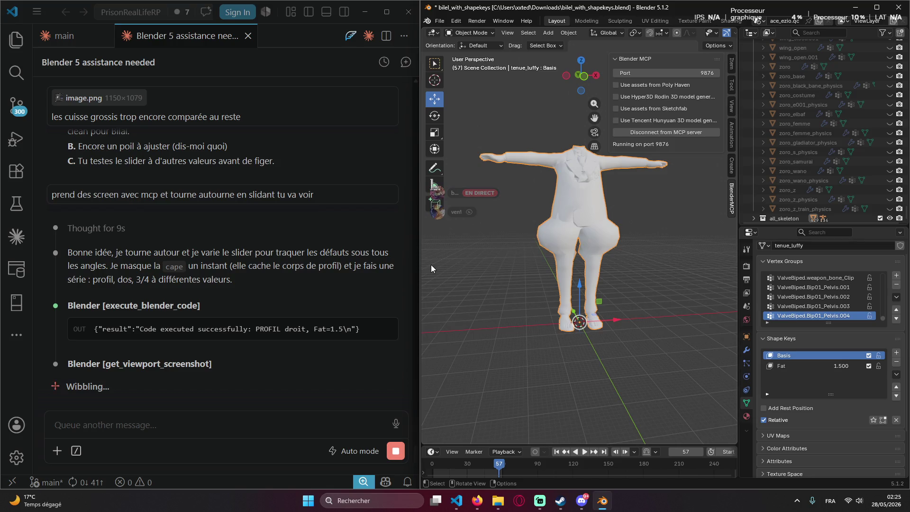
{"action": "left_click", "coordinate": [582, 500]}
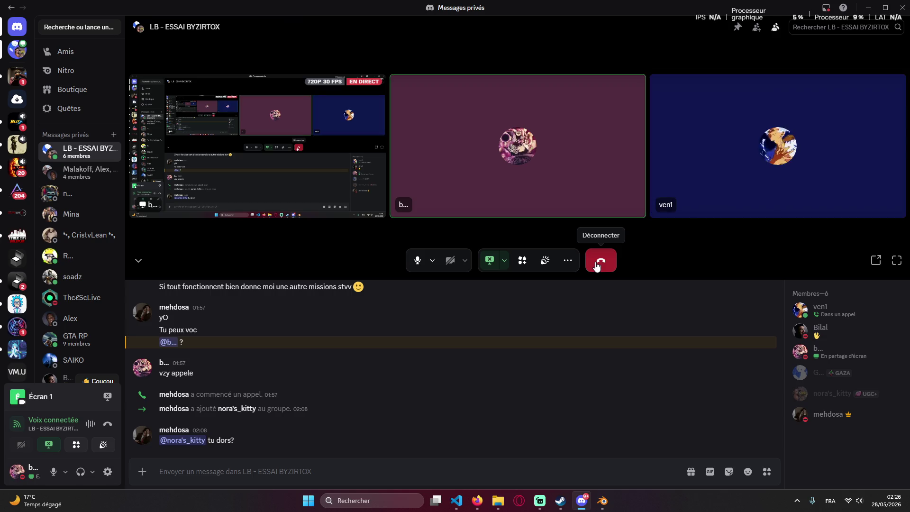
Leave the LB - ESSAI BYZIRTOX call and browse the SWX'S and FC ByZirTox servers.
{"action": "left_click", "coordinate": [597, 264]}
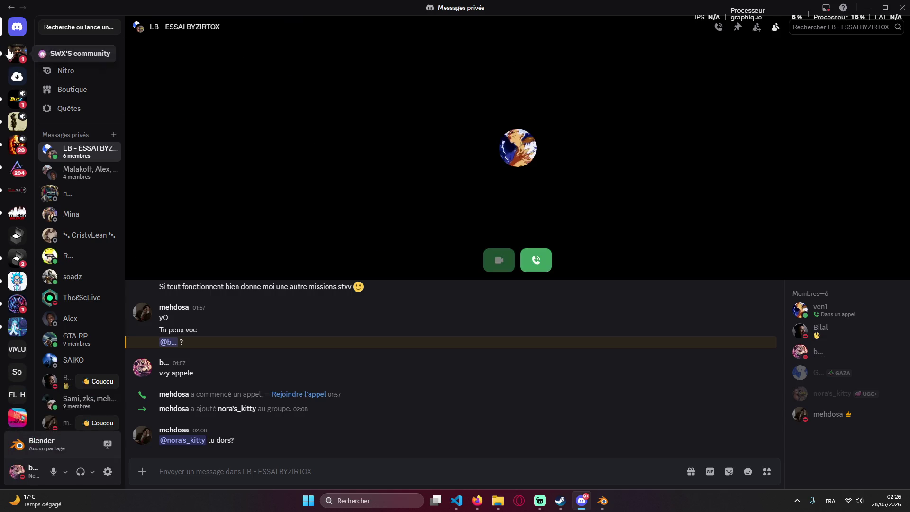
{"action": "left_click", "coordinate": [17, 54]}
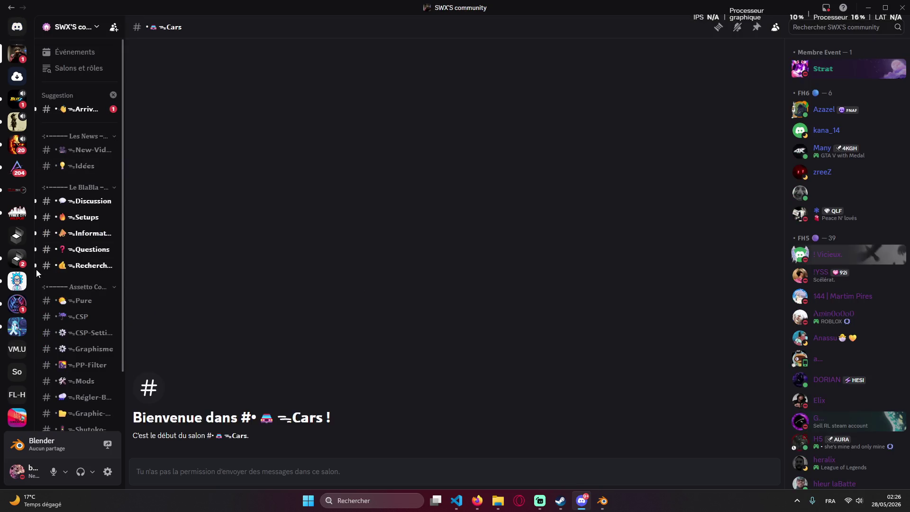
{"action": "left_click", "coordinate": [18, 281]}
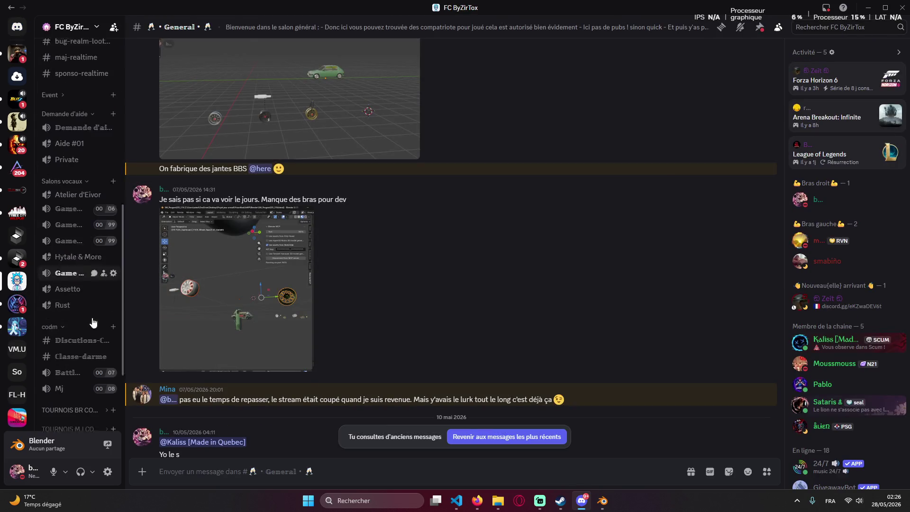
{"action": "left_click", "coordinate": [17, 26]}
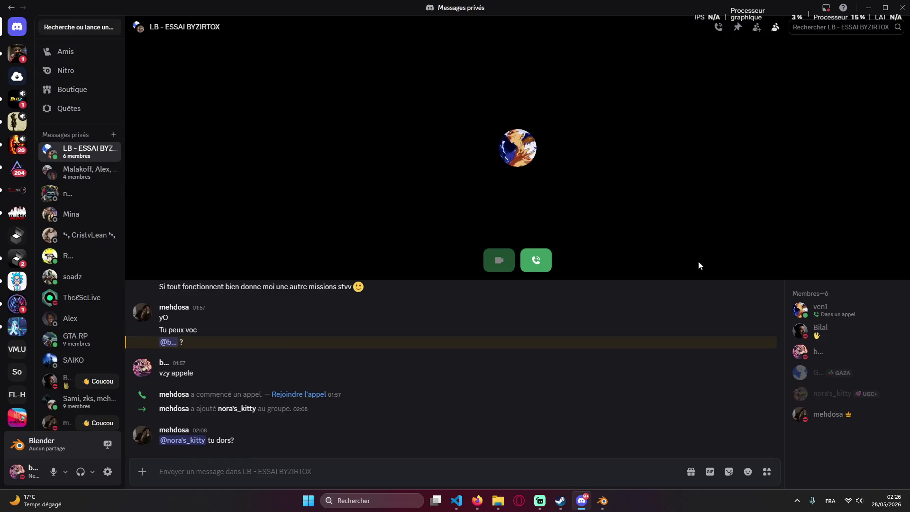
Join the four-member group conversation's call and Alt+Tab back to VS Code and Blender.
{"action": "left_click", "coordinate": [79, 171]}
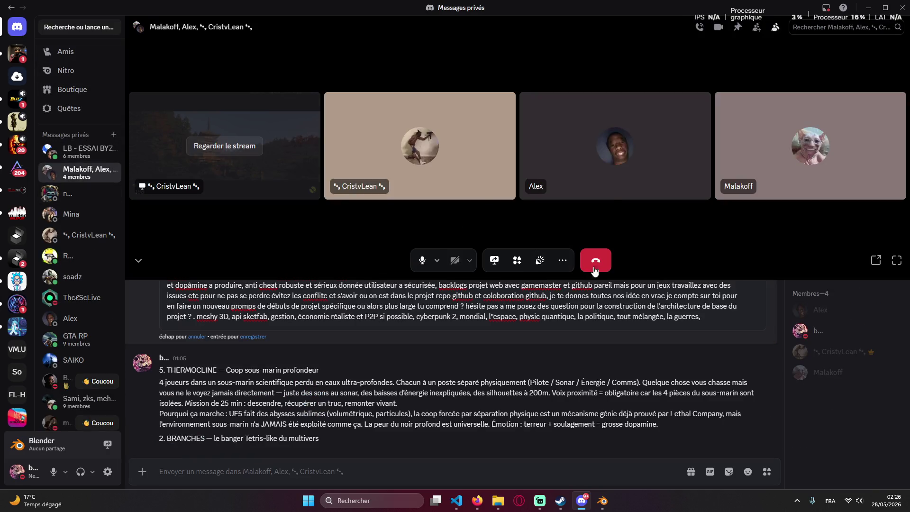
{"action": "key", "text": "alt+Tab"}
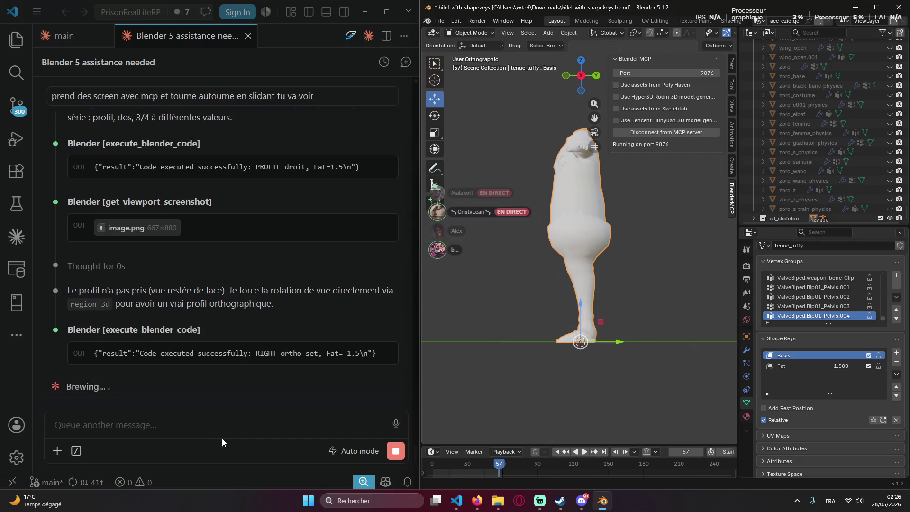
Bring the Discord group call window to the front from the taskbar.
{"action": "left_click", "coordinate": [581, 500]}
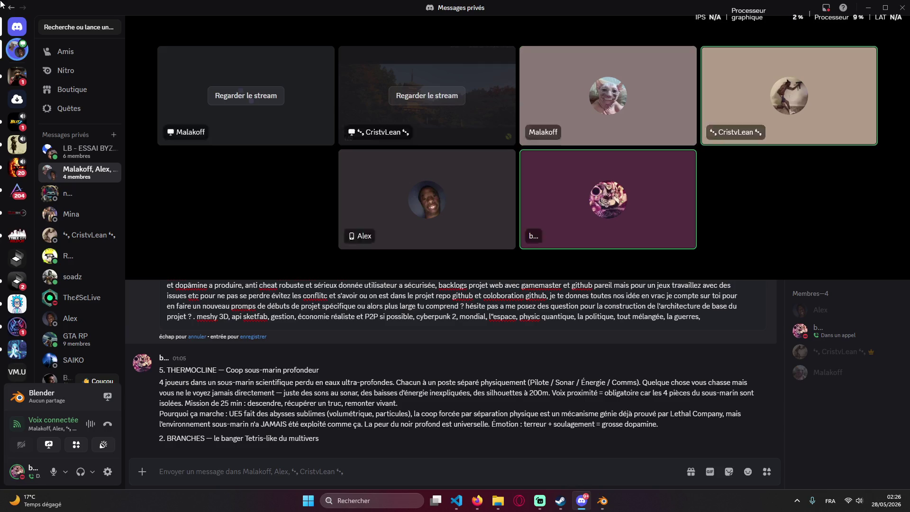
Enlarge a participant's shared stream, watch it, then Alt+Tab back to VS Code and Blender.
{"action": "left_click", "coordinate": [246, 95]}
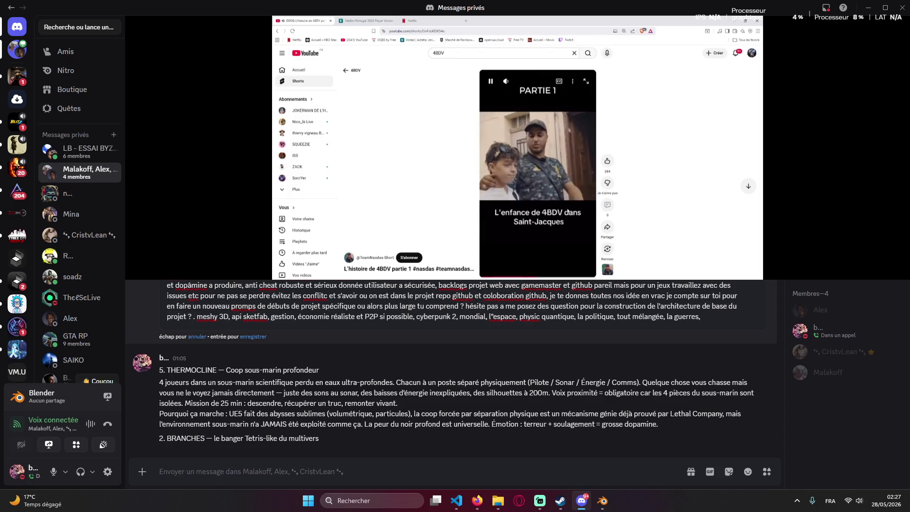
{"action": "mouse_move", "coordinate": [538, 170]}
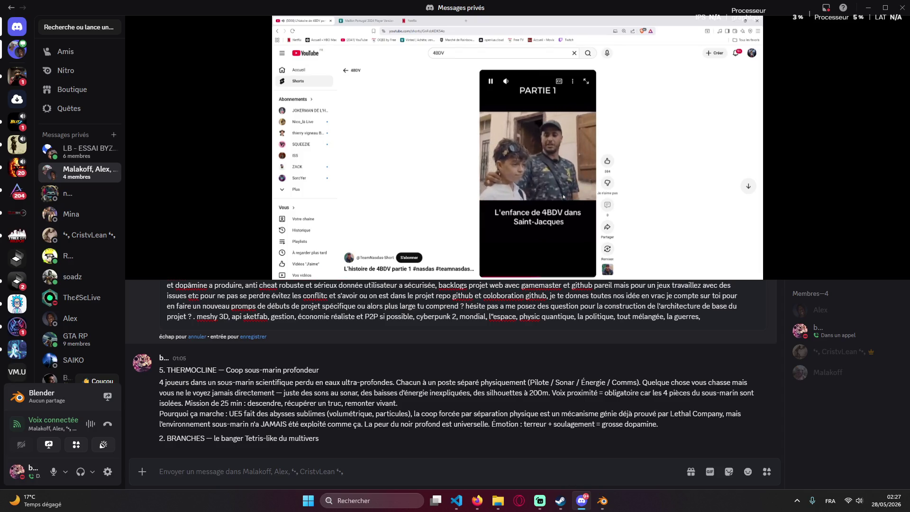
{"action": "left_click", "coordinate": [559, 192]}
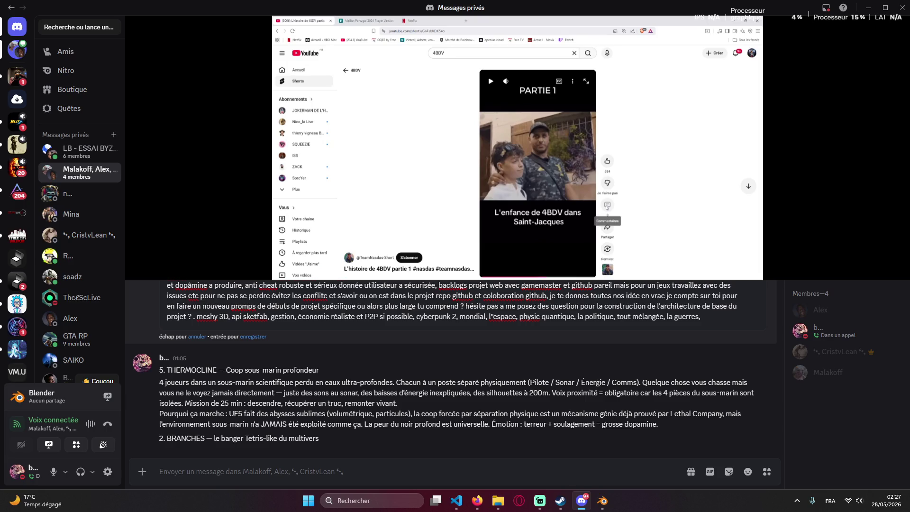
{"action": "key", "text": "alt+Tab"}
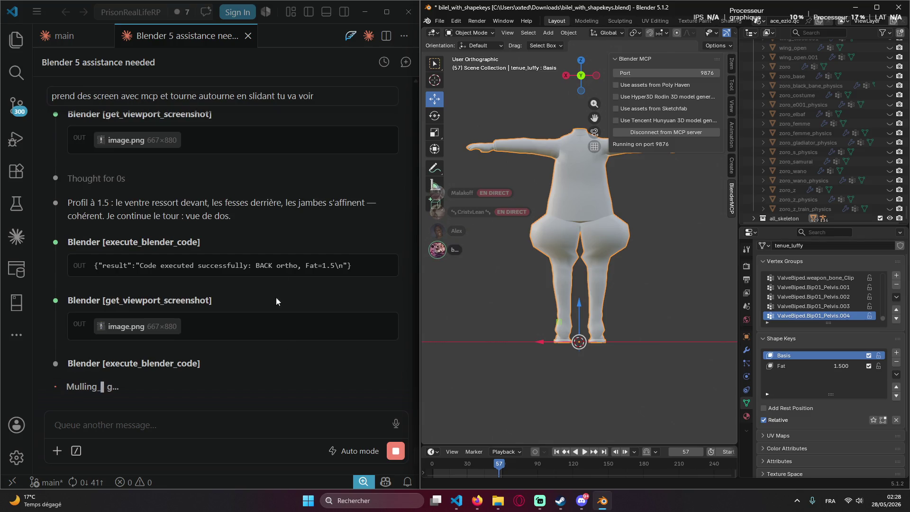
Dismiss the chat input's clipboard menu and bring Discord back to the front.
{"action": "right_click", "coordinate": [278, 418]}
{"action": "left_click", "coordinate": [582, 501]}
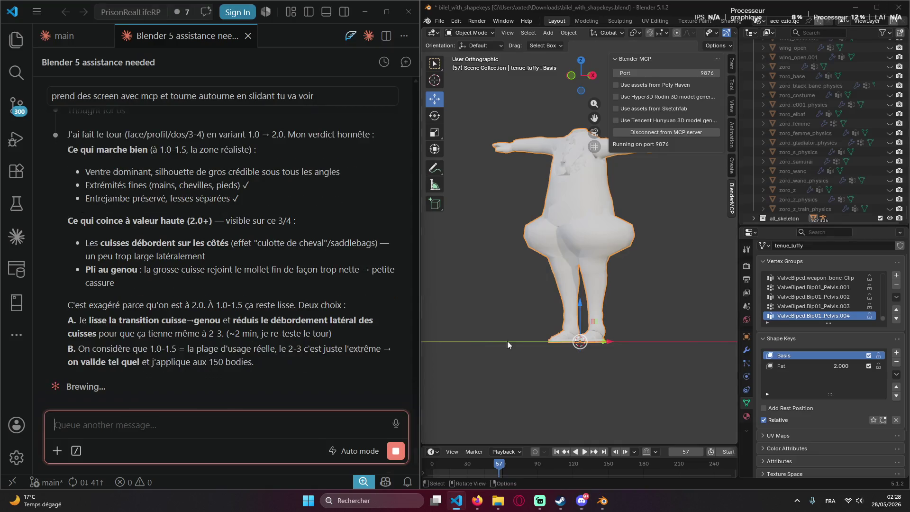
Return to Blender, orbit the body and lower the Fat shape key to about 1.06.
{"action": "left_click", "coordinate": [868, 9]}
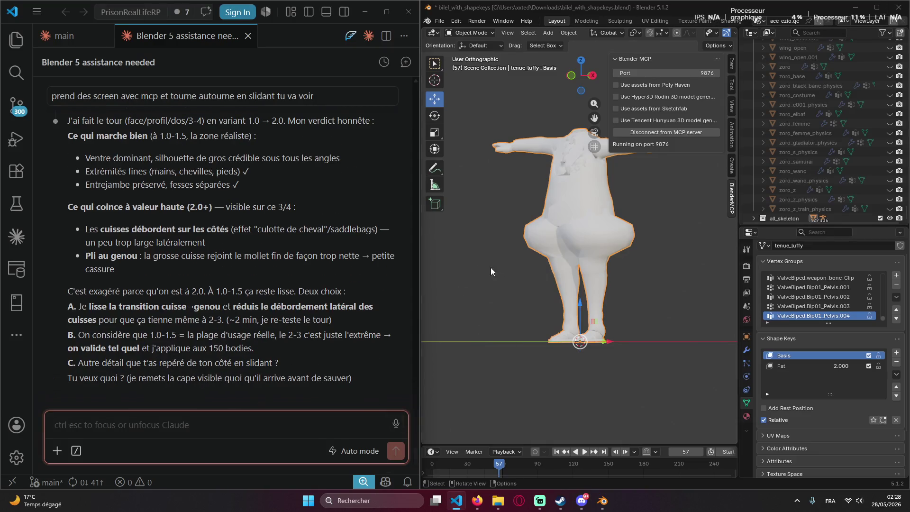
{"action": "middle_click_drag", "start_coordinate": [498, 272], "coordinate": [641, 272]}
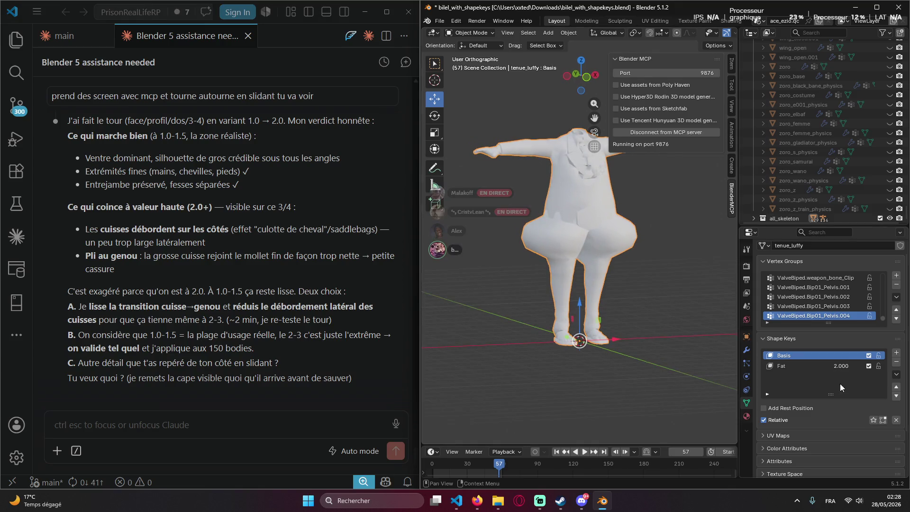
{"action": "left_click_drag", "start_coordinate": [841, 366], "coordinate": [809, 365]}
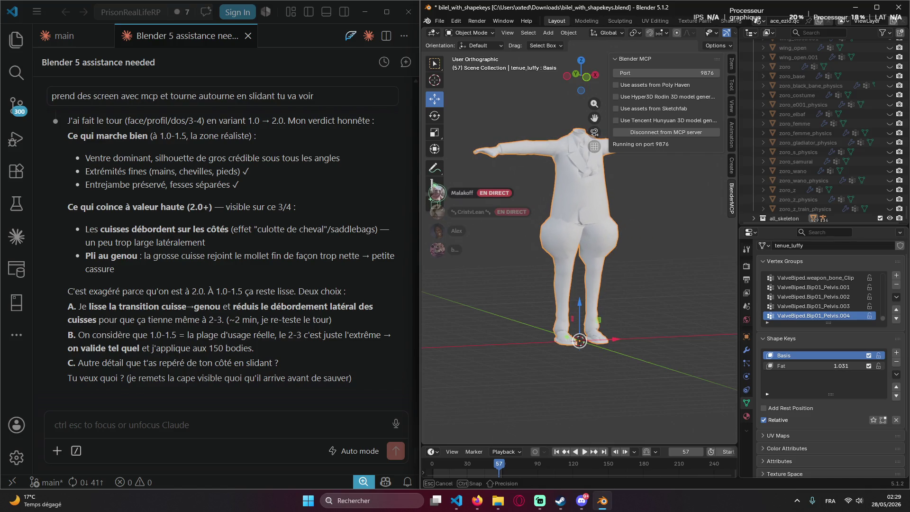
{"action": "mouse_move", "coordinate": [810, 365]}
{"action": "left_mouse_down"}
{"action": "mouse_move", "coordinate": [800, 365]}
{"action": "mouse_move", "coordinate": [811, 366]}
{"action": "left_mouse_up"}
{"action": "middle_click_drag", "start_coordinate": [652, 281], "coordinate": [566, 250]}
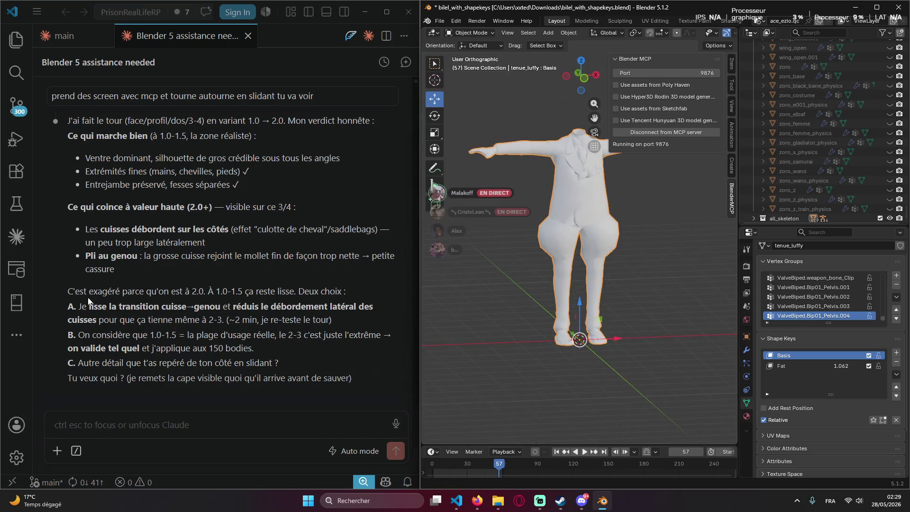
{"action": "key", "text": "ctrl+Escape"}
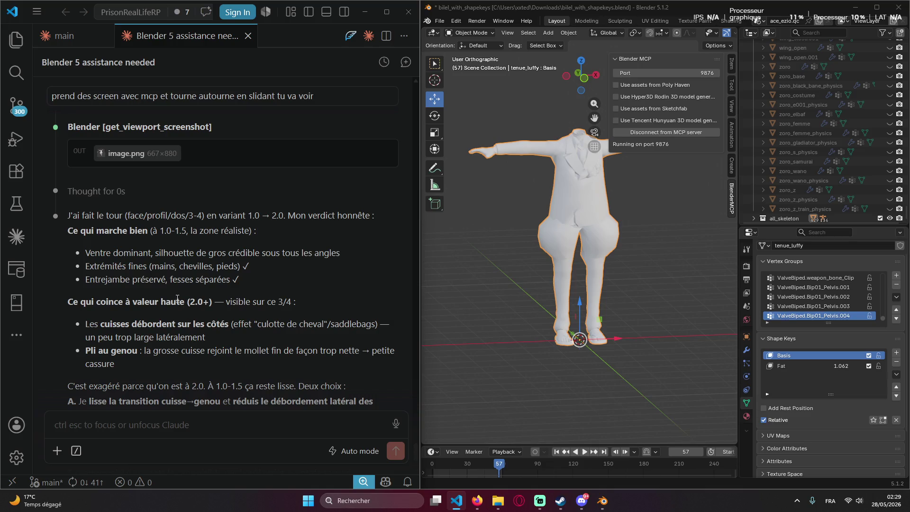
{"action": "mouse_move", "coordinate": [438, 271]}
{"action": "middle_mouse_down"}
{"action": "mouse_move", "coordinate": [487, 235]}
{"action": "mouse_move", "coordinate": [468, 264]}
{"action": "middle_mouse_up"}
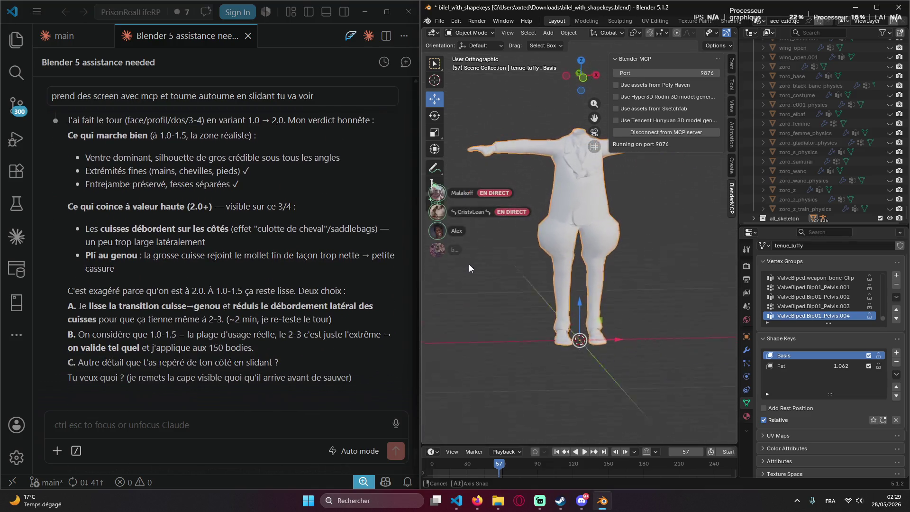
Start a complaint to the assistant and attach a full capture of the character.
{"action": "left_click", "coordinate": [173, 407]}
{"action": "type", "text": "les cuisse "}
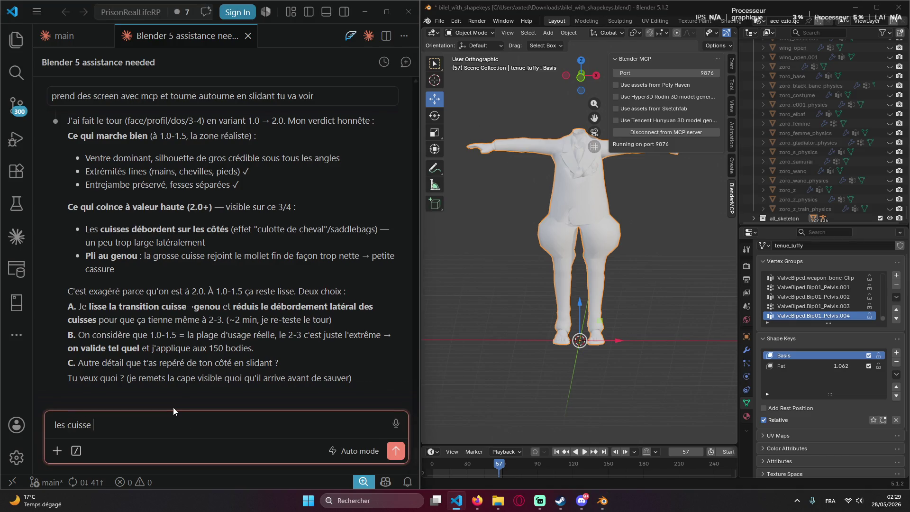
{"action": "type", "text": "grossis trop"}
{"action": "key", "text": "shift+super+s"}
{"action": "left_click_drag", "start_coordinate": [426, 2], "coordinate": [909, 511]}
{"action": "key", "text": "ctrl+v"}
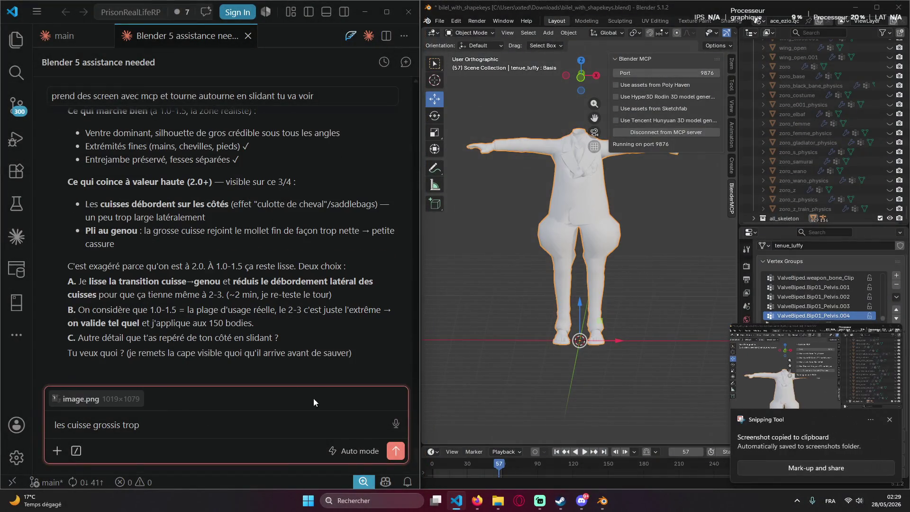
{"action": "key", "text": "Insert"}
Attach a close-up capture of the thighs and send the message that they swell too much.
{"action": "key", "text": "shift+super+s"}
{"action": "left_click_drag", "start_coordinate": [535, 177], "coordinate": [622, 256]}
{"action": "key", "text": "shift+super+s"}
{"action": "mouse_move", "coordinate": [534, 208]}
{"action": "left_mouse_down"}
{"action": "mouse_move", "coordinate": [629, 249]}
{"action": "mouse_move", "coordinate": [633, 262]}
{"action": "left_mouse_up"}
{"action": "key", "text": "ctrl+v"}
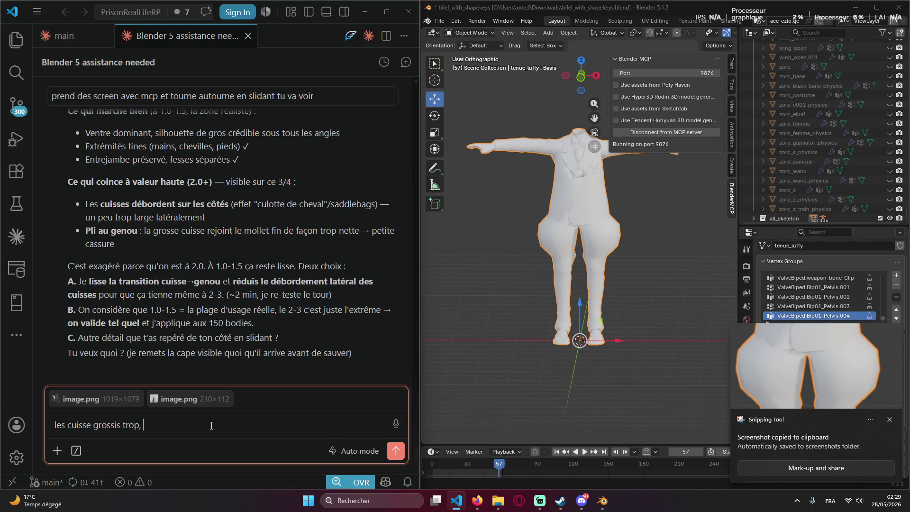
{"action": "type", "text": "comparée au reeste du corps"}
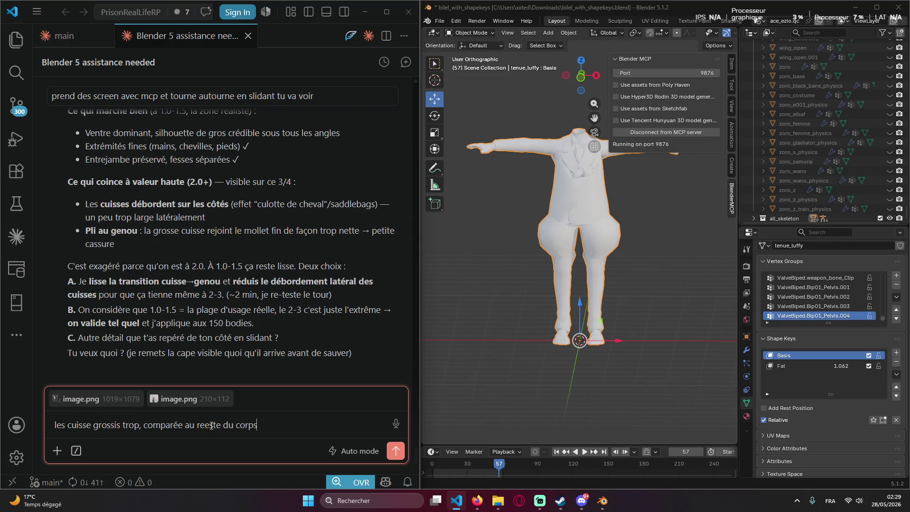
{"action": "key", "text": "Return"}
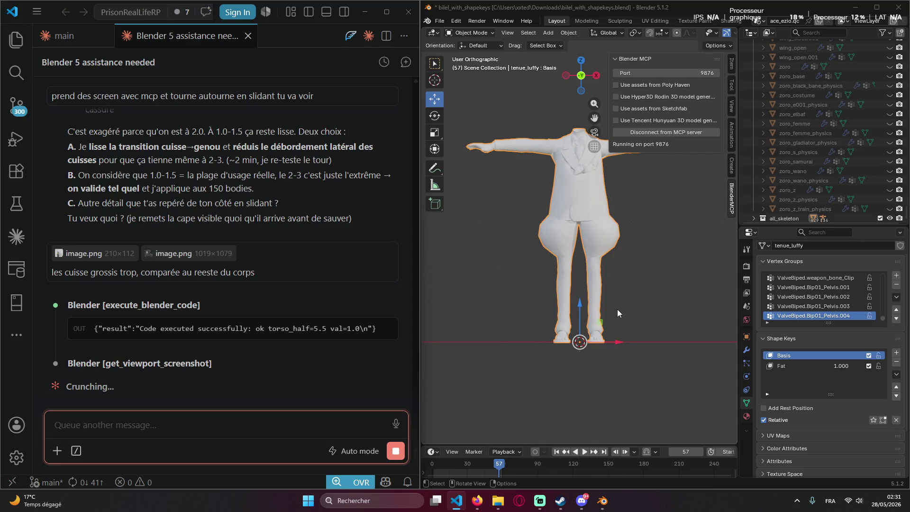
{"action": "scroll", "coordinate": [214, 341], "scroll_direction": "up", "scroll_amount": 5}
{"action": "scroll", "coordinate": [214, 342], "scroll_direction": "up", "scroll_amount": 2}
{"action": "scroll", "coordinate": [214, 342], "scroll_direction": "down", "scroll_amount": 3}
{"action": "scroll", "coordinate": [218, 343], "scroll_direction": "down", "scroll_amount": 4}
{"action": "scroll", "coordinate": [218, 343], "scroll_direction": "down", "scroll_amount": 1}
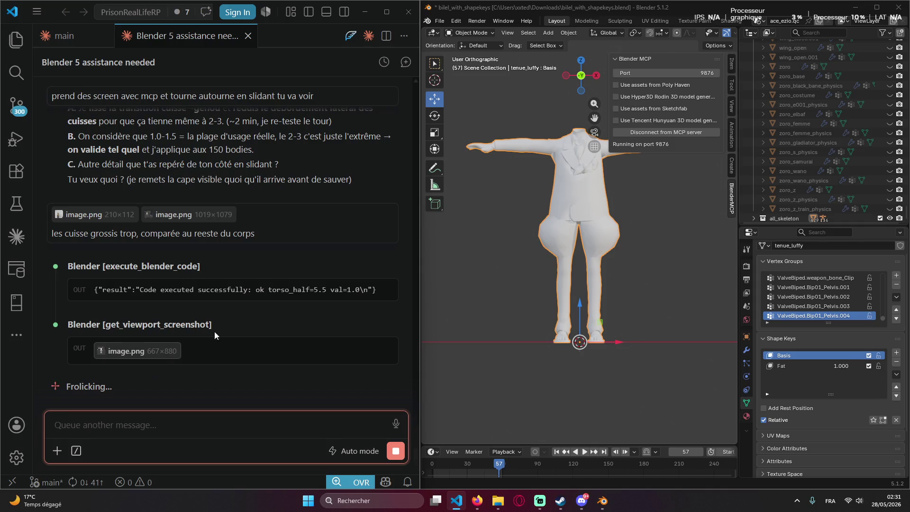
{"action": "scroll", "coordinate": [297, 223], "scroll_direction": "up", "scroll_amount": 3}
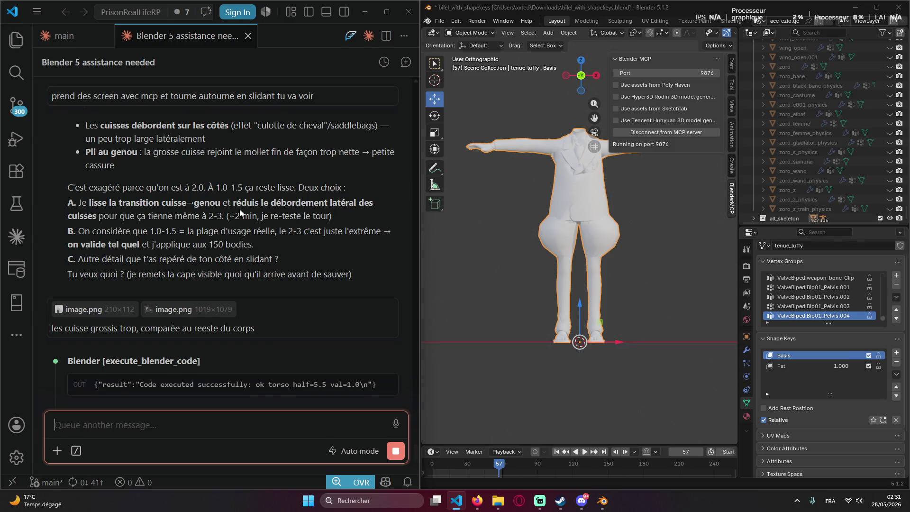
Orbit the character and drag the Fat key to maximum, moderate and extreme strengths to judge the thighs.
{"action": "left_click", "coordinate": [257, 237]}
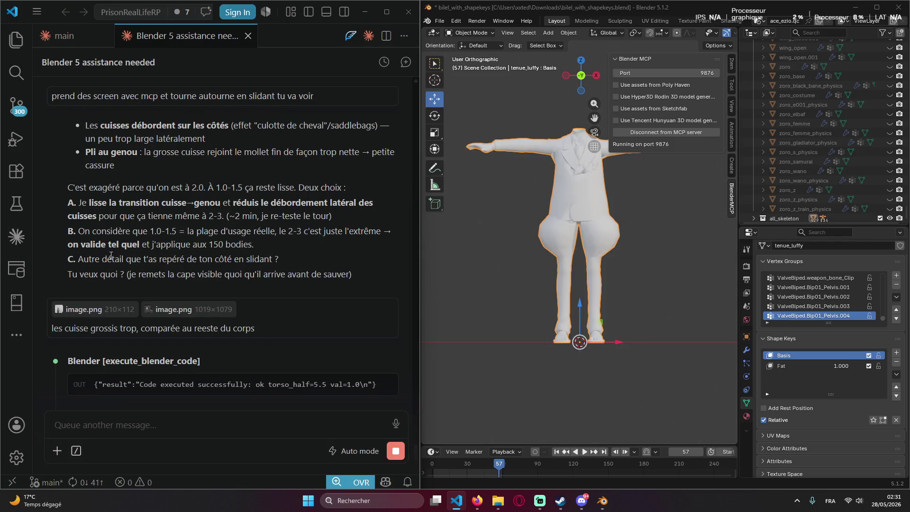
{"action": "mouse_move", "coordinate": [545, 257]}
{"action": "middle_mouse_down"}
{"action": "mouse_move", "coordinate": [575, 287]}
{"action": "mouse_move", "coordinate": [527, 239]}
{"action": "mouse_move", "coordinate": [534, 246]}
{"action": "mouse_move", "coordinate": [489, 183]}
{"action": "mouse_move", "coordinate": [539, 235]}
{"action": "mouse_move", "coordinate": [568, 294]}
{"action": "mouse_move", "coordinate": [559, 288]}
{"action": "mouse_move", "coordinate": [589, 244]}
{"action": "mouse_move", "coordinate": [643, 265]}
{"action": "middle_mouse_up"}
{"action": "mouse_move", "coordinate": [840, 366]}
{"action": "left_mouse_down"}
{"action": "mouse_move", "coordinate": [874, 366]}
{"action": "mouse_move", "coordinate": [823, 366]}
{"action": "mouse_move", "coordinate": [874, 365]}
{"action": "mouse_move", "coordinate": [823, 365]}
{"action": "mouse_move", "coordinate": [853, 365]}
{"action": "left_mouse_up"}
{"action": "mouse_move", "coordinate": [624, 172]}
{"action": "middle_mouse_down"}
{"action": "mouse_move", "coordinate": [575, 174]}
{"action": "mouse_move", "coordinate": [601, 182]}
{"action": "mouse_move", "coordinate": [594, 167]}
{"action": "mouse_move", "coordinate": [629, 196]}
{"action": "mouse_move", "coordinate": [647, 186]}
{"action": "mouse_move", "coordinate": [641, 178]}
{"action": "middle_mouse_up"}
{"action": "scroll", "coordinate": [576, 186], "scroll_direction": "up", "scroll_amount": 3}
{"action": "scroll", "coordinate": [587, 187], "scroll_direction": "down", "scroll_amount": 3}
{"action": "mouse_move", "coordinate": [841, 366]}
{"action": "left_mouse_down"}
{"action": "mouse_move", "coordinate": [888, 366]}
{"action": "mouse_move", "coordinate": [811, 367]}
{"action": "left_mouse_up"}
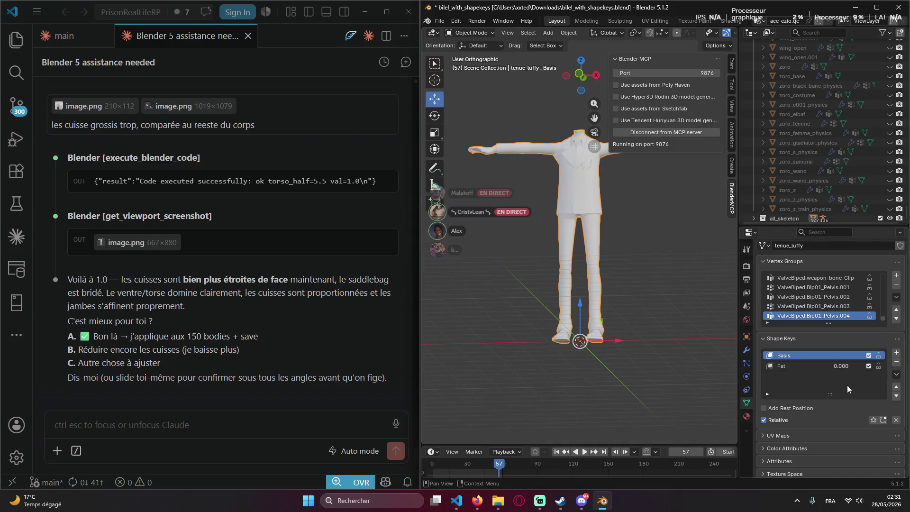
Try Fat at 0.594 and 0.344 from an angled view, then leave it at 0.938.
{"action": "left_click_drag", "start_coordinate": [816, 368], "coordinate": [829, 367]}
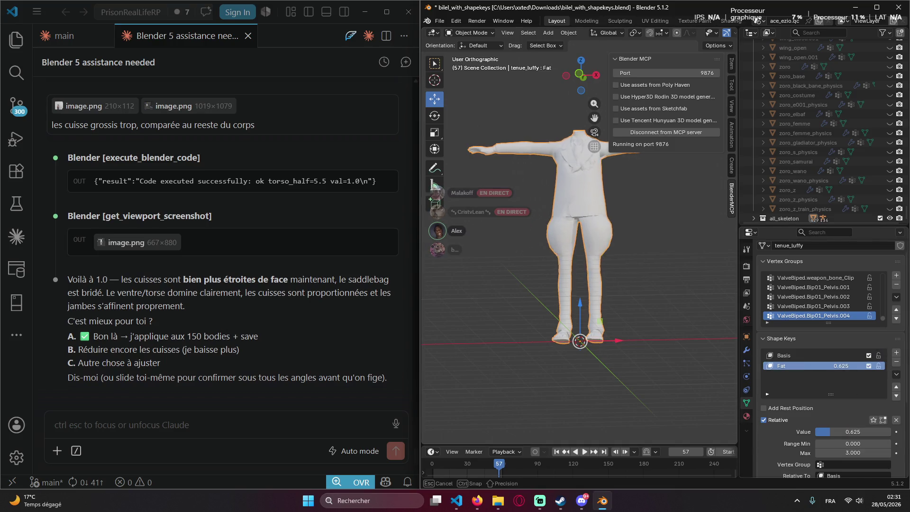
{"action": "left_click_drag", "start_coordinate": [829, 367], "coordinate": [818, 367]}
{"action": "mouse_move", "coordinate": [499, 285]}
{"action": "middle_mouse_down"}
{"action": "mouse_move", "coordinate": [539, 285]}
{"action": "mouse_move", "coordinate": [597, 316]}
{"action": "mouse_move", "coordinate": [668, 314]}
{"action": "mouse_move", "coordinate": [475, 307]}
{"action": "mouse_move", "coordinate": [542, 314]}
{"action": "middle_mouse_up"}
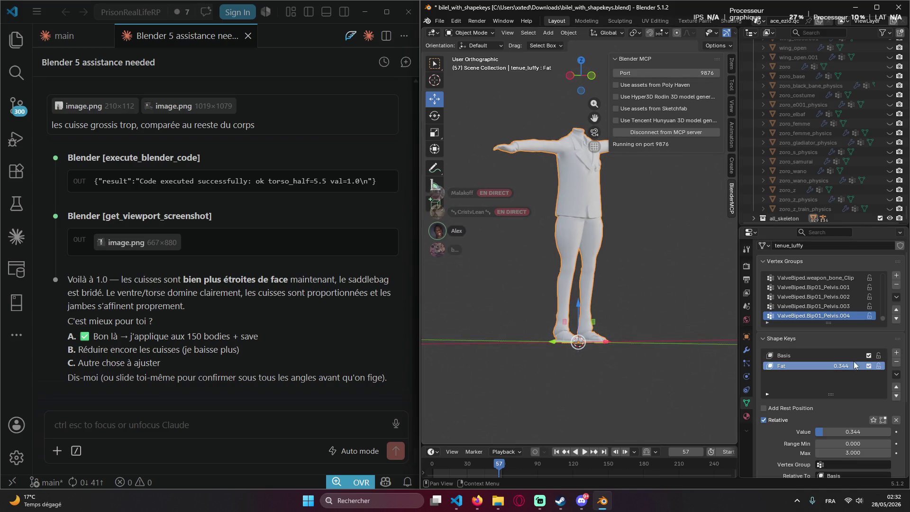
{"action": "left_click_drag", "start_coordinate": [841, 366], "coordinate": [705, 332]}
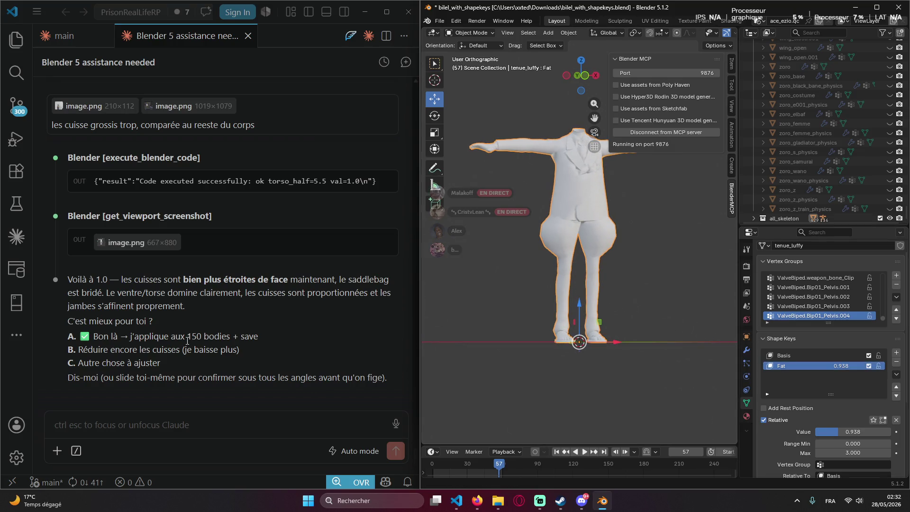
{"action": "left_click", "coordinate": [126, 424]}
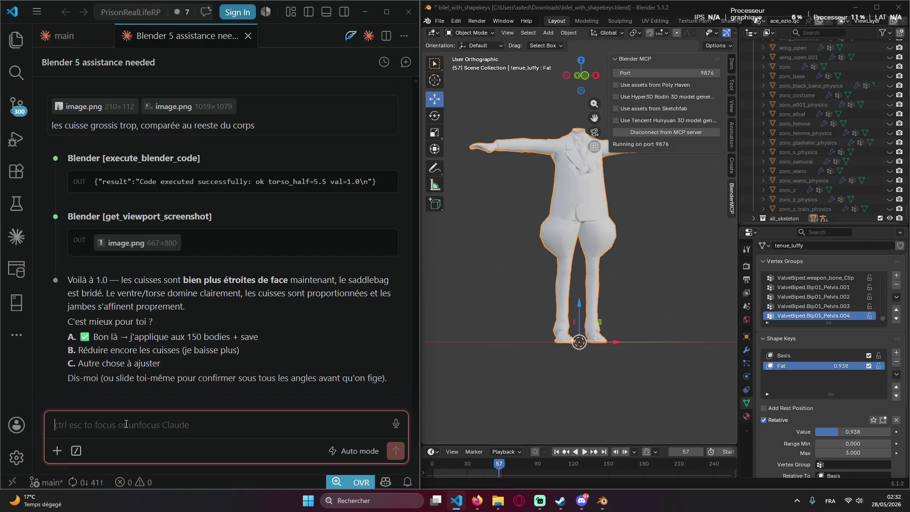
{"action": "type", "text": "les jamb"}
Send the assistant the complaint that the leg deformation looks too different, then bring up Discord.
{"action": "key", "text": "BackSpace"}
{"action": "key", "text": "BackSpace"}
{"action": "key", "text": "BackSpace"}
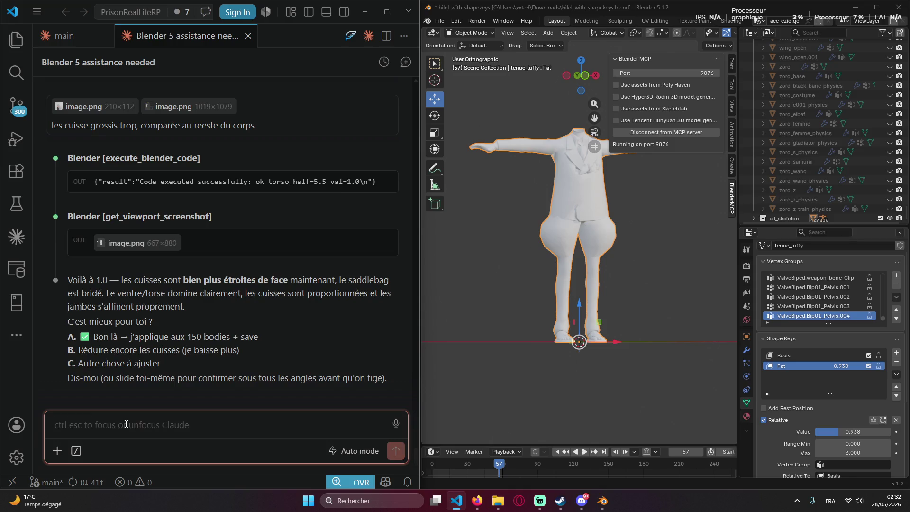
{"action": "type", "text": "la deformation au ja"}
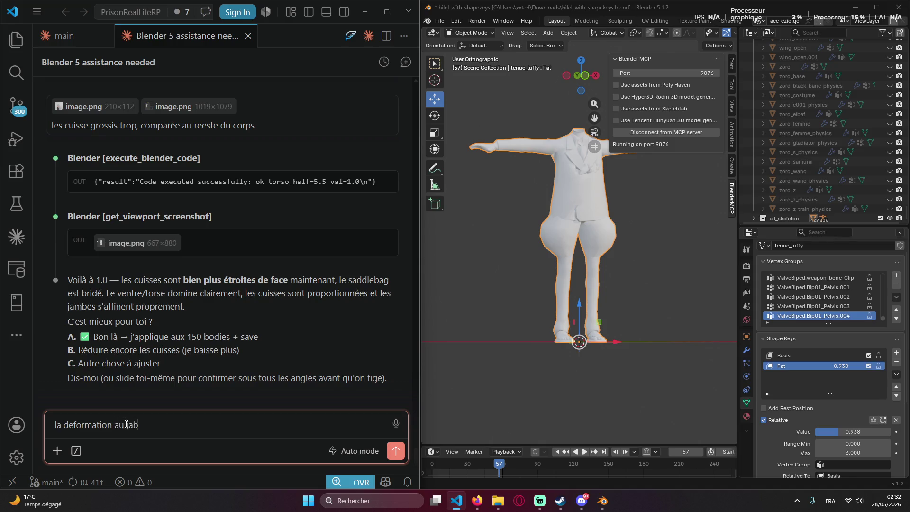
{"action": "type", "text": "mbe est trop différente ca va pas"}
{"action": "key", "text": "Return"}
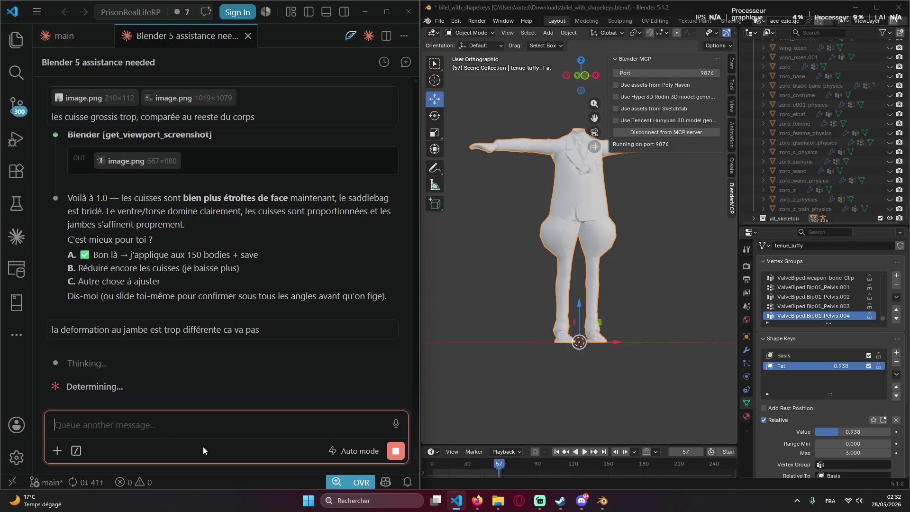
{"action": "left_click", "coordinate": [582, 501]}
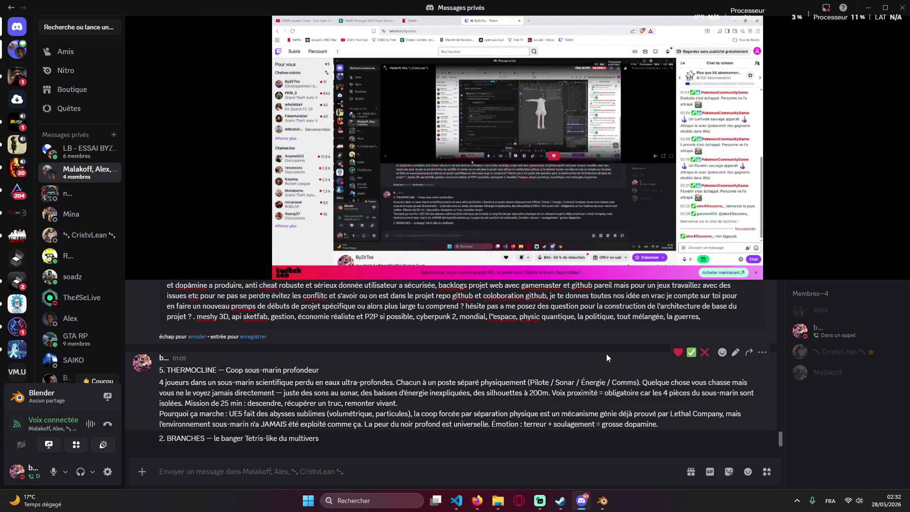
Minimize Discord so VS Code and Blender show again.
{"action": "left_click", "coordinate": [865, 8]}
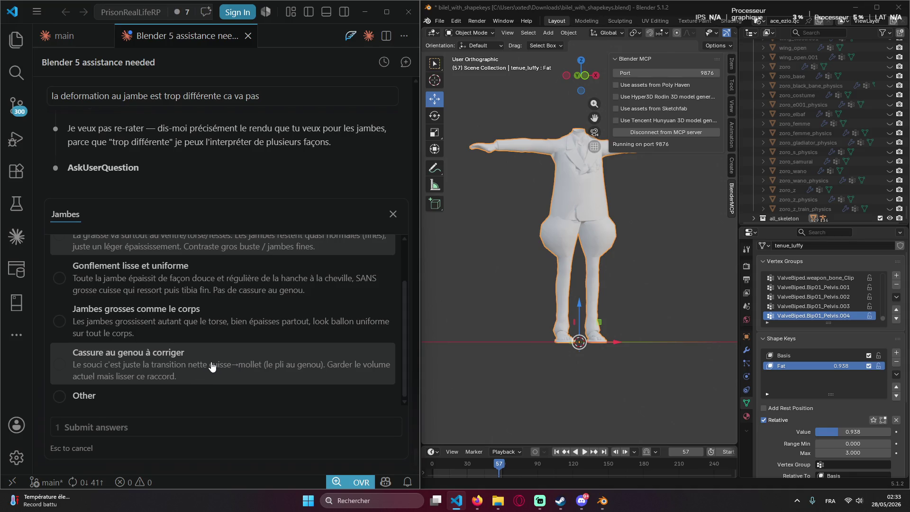
{"action": "scroll", "coordinate": [199, 367], "scroll_direction": "up", "scroll_amount": 1}
{"action": "scroll", "coordinate": [220, 355], "scroll_direction": "up", "scroll_amount": 1}
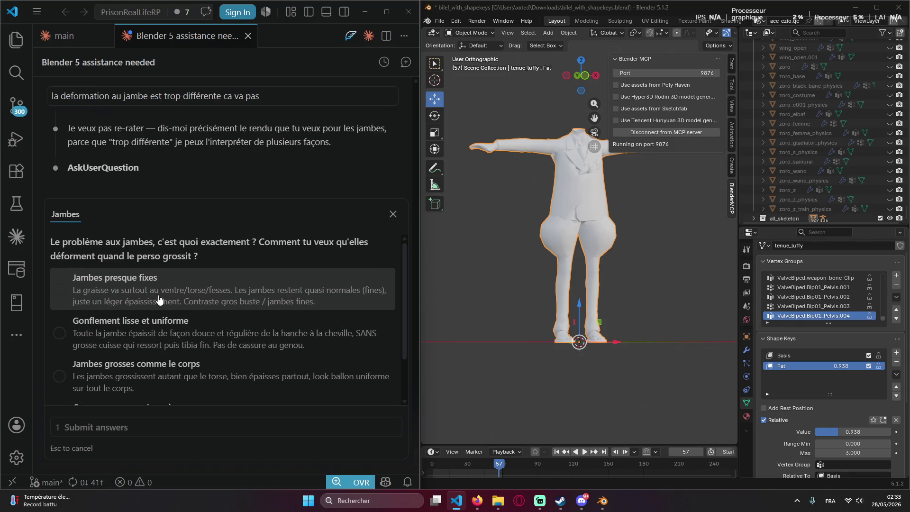
{"action": "scroll", "coordinate": [158, 299], "scroll_direction": "down", "scroll_amount": 1}
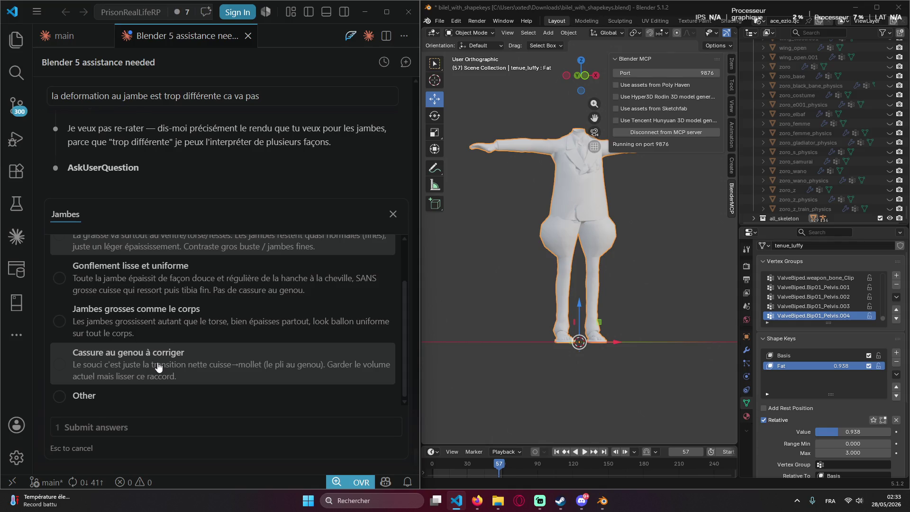
{"action": "scroll", "coordinate": [157, 316], "scroll_direction": "up", "scroll_amount": 1}
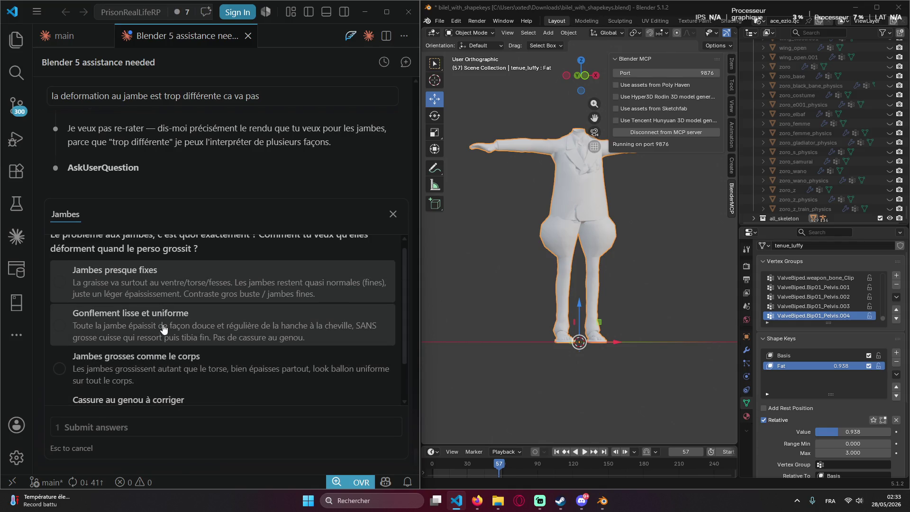
Pick 'Jambes presque fixes' for the leg question and submit the answer.
{"action": "left_click", "coordinate": [150, 293]}
{"action": "scroll", "coordinate": [173, 309], "scroll_direction": "up", "scroll_amount": 1}
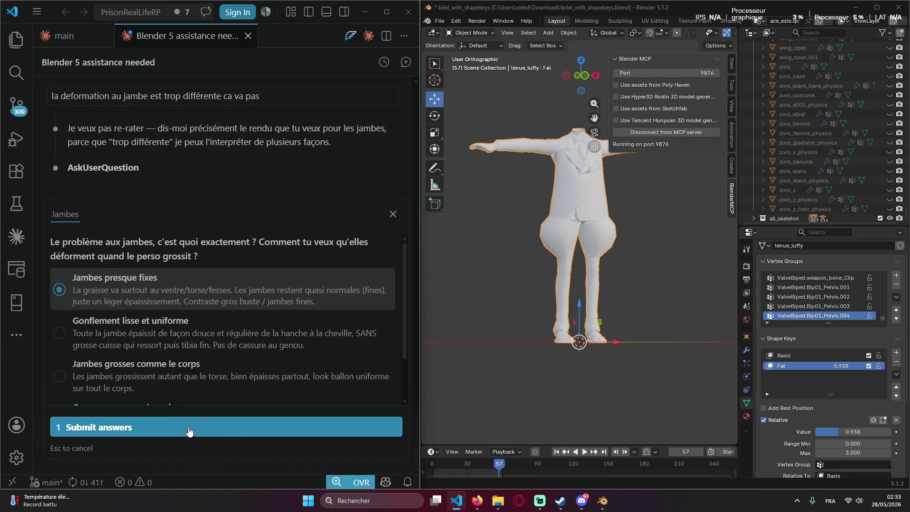
{"action": "left_click", "coordinate": [242, 426]}
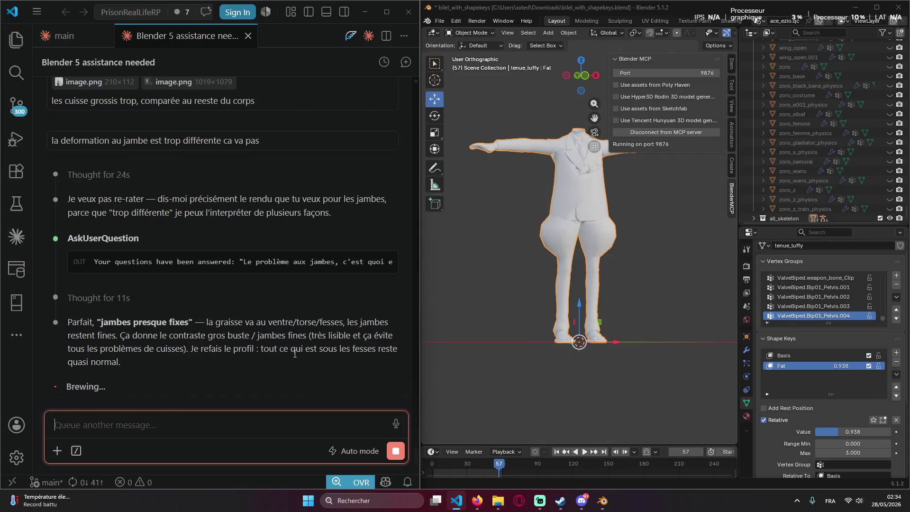
Dismiss the chat clipboard menu, orbit the body and sweep Fat from just above 1 down to 0.
{"action": "right_click", "coordinate": [205, 378]}
{"action": "left_click", "coordinate": [341, 363]}
{"action": "mouse_move", "coordinate": [464, 291]}
{"action": "middle_mouse_down"}
{"action": "mouse_move", "coordinate": [511, 289]}
{"action": "mouse_move", "coordinate": [478, 282]}
{"action": "mouse_move", "coordinate": [628, 290]}
{"action": "middle_mouse_up"}
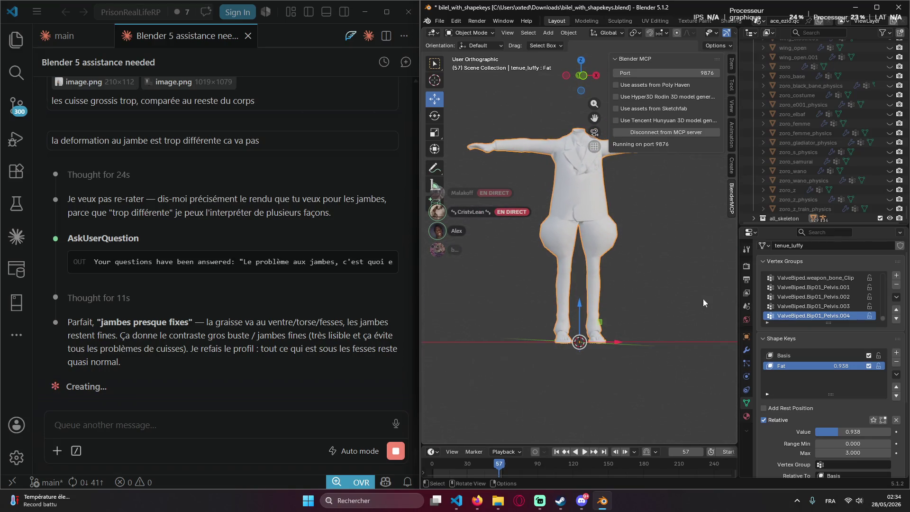
{"action": "left_click_drag", "start_coordinate": [852, 432], "coordinate": [875, 432]}
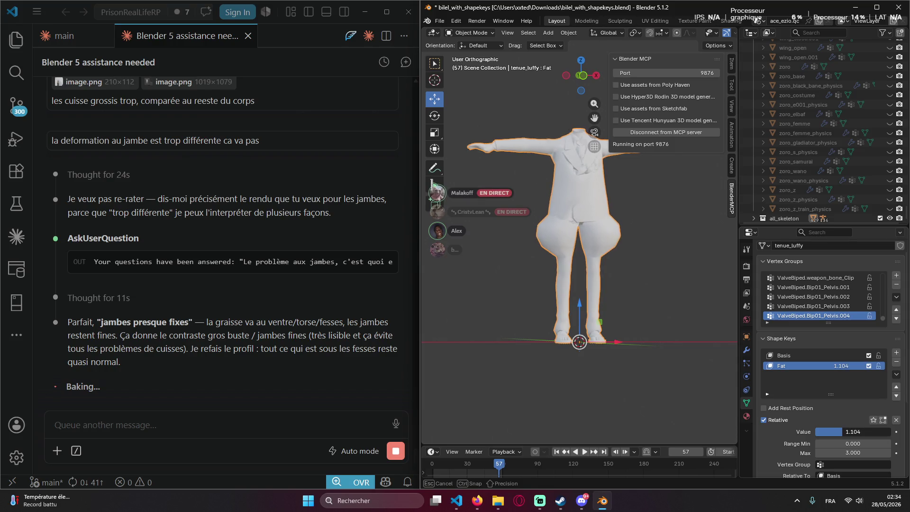
{"action": "left_click_drag", "start_coordinate": [853, 432], "coordinate": [291, 400]}
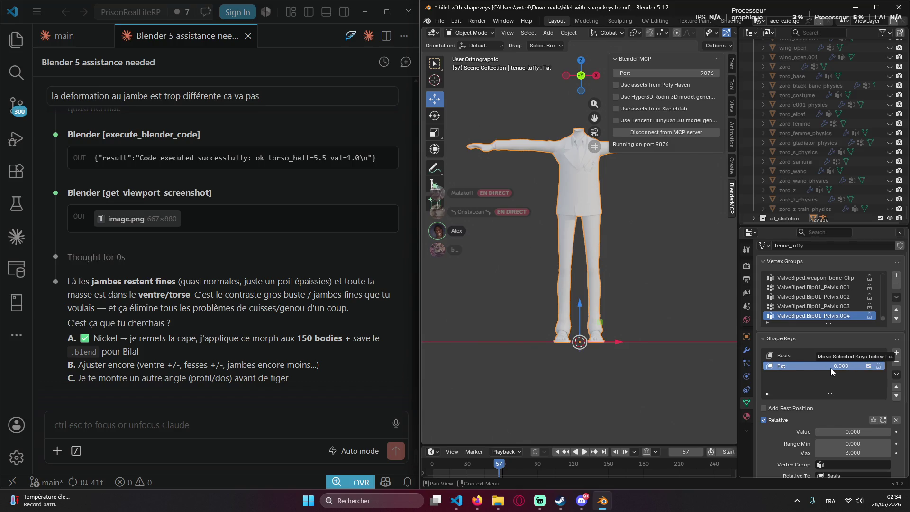
Raise Fat back to about 0.97 and orbit to check the slim legs and swollen torso.
{"action": "mouse_move", "coordinate": [830, 368]}
{"action": "left_mouse_down"}
{"action": "mouse_move", "coordinate": [874, 368]}
{"action": "mouse_move", "coordinate": [864, 366]}
{"action": "left_mouse_up"}
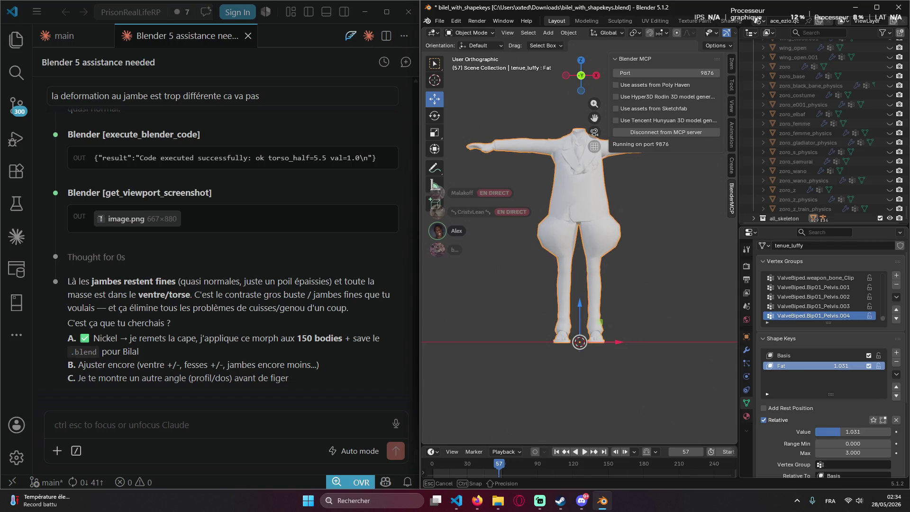
{"action": "left_click_drag", "start_coordinate": [864, 365], "coordinate": [853, 366]}
{"action": "mouse_move", "coordinate": [666, 277]}
{"action": "middle_mouse_down"}
{"action": "mouse_move", "coordinate": [656, 265]}
{"action": "mouse_move", "coordinate": [654, 275]}
{"action": "middle_mouse_up"}
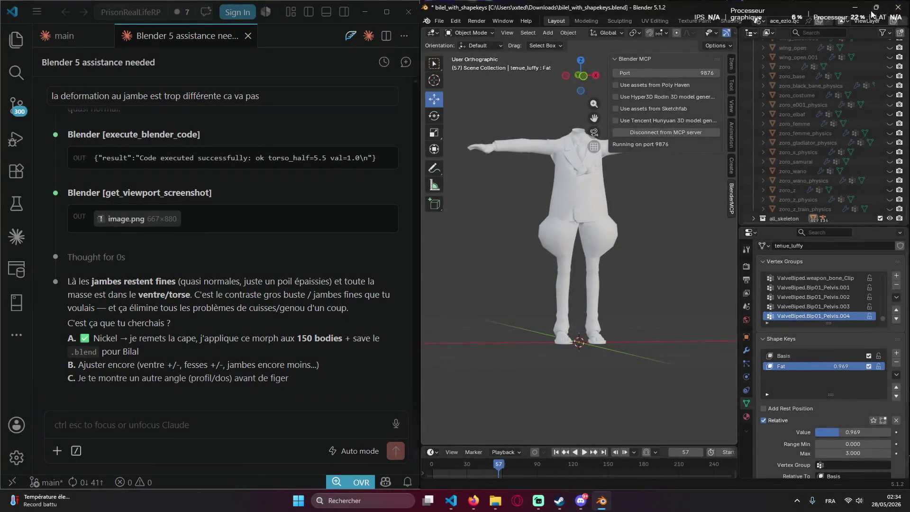
Snip a region screenshot of the inflated body from the maximized Blender window.
{"action": "left_click", "coordinate": [875, 10]}
{"action": "scroll", "coordinate": [433, 151], "scroll_direction": "down", "scroll_amount": 3}
{"action": "scroll", "coordinate": [339, 178], "scroll_direction": "up", "scroll_amount": 1}
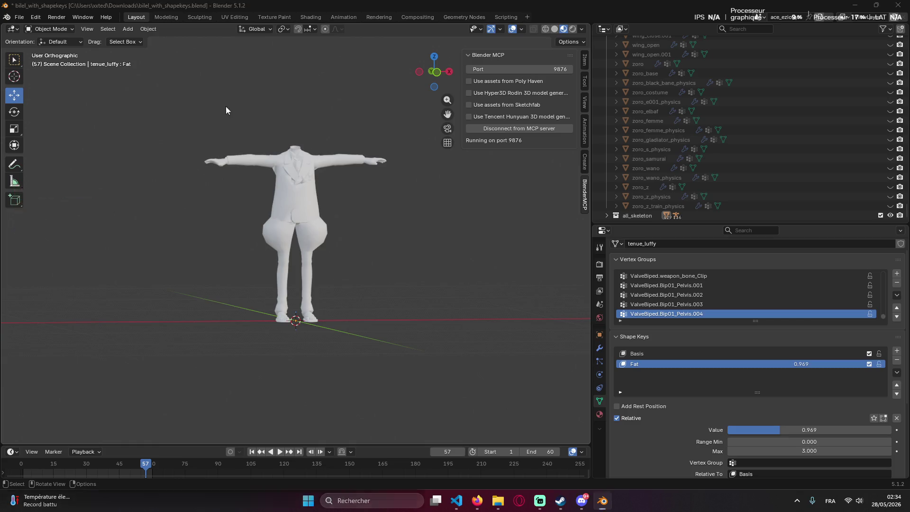
{"action": "key", "text": "super+shift+s"}
{"action": "left_click_drag", "start_coordinate": [163, 122], "coordinate": [429, 349]}
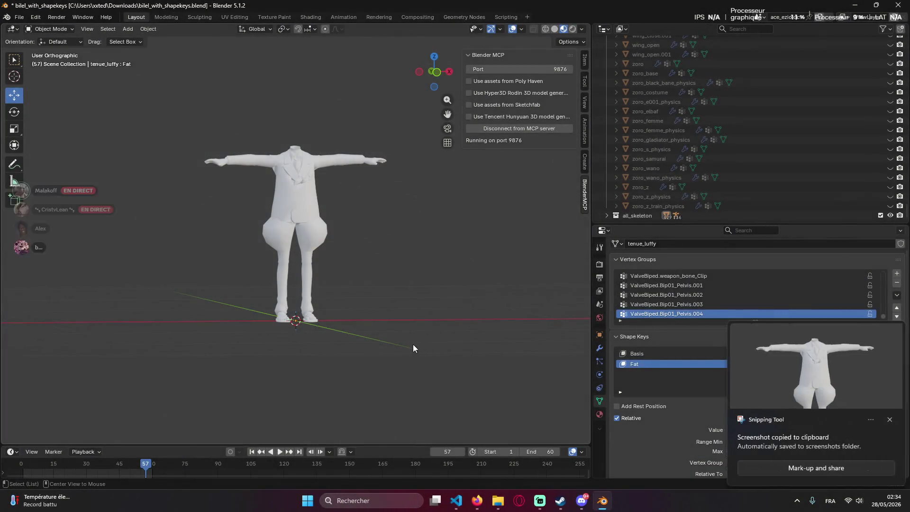
Paste the captured screenshot into the Claude chat message box in VS Code.
{"action": "key", "text": "alt+Tab"}
{"action": "left_click", "coordinate": [161, 425]}
{"action": "key", "text": "ctrl+v"}
{"action": "type", "text": "An"}
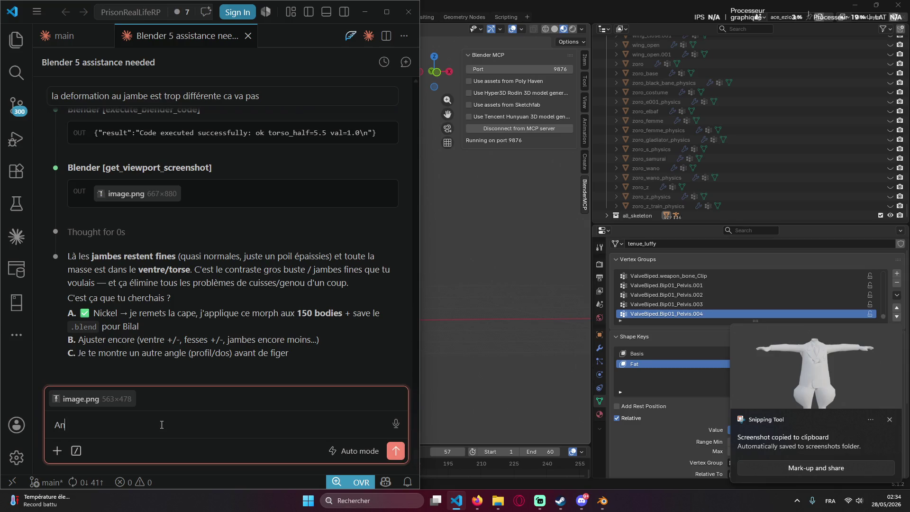
{"action": "type", "text": "alyze la photo eet"}
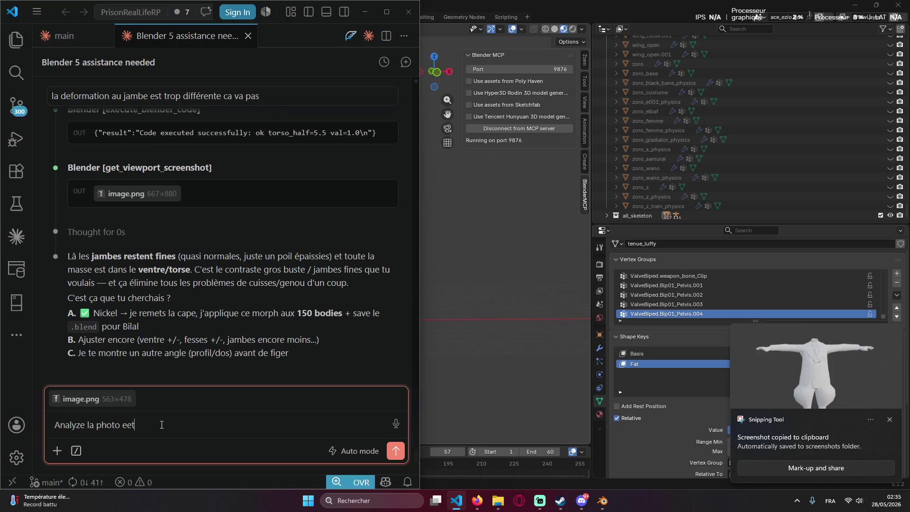
Send the thigh complaint with the screenshot and dock Blender on the right half.
{"action": "key", "text": "BackSpace"}
{"action": "key", "text": "BackSpace"}
{"action": "type", "text": "t tu voit bien"}
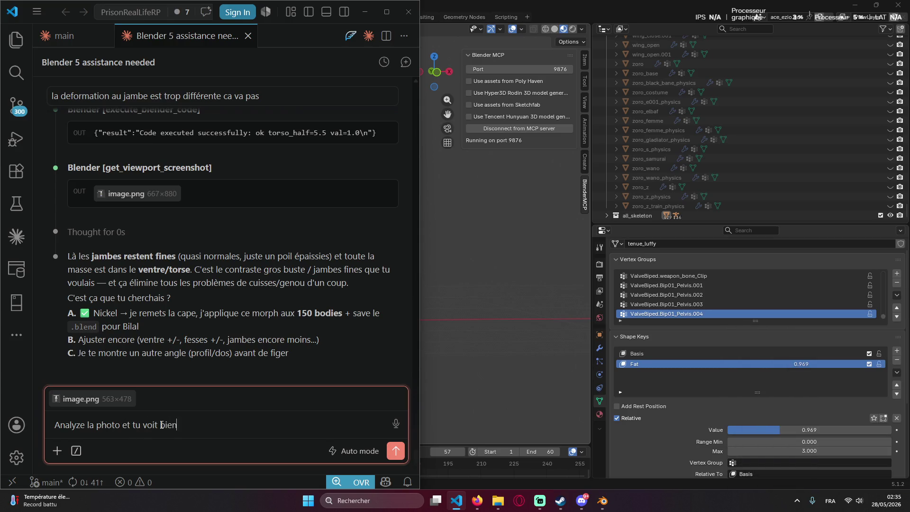
{"action": "type", "text": " que les cuisse sont trop grosse zebi !!!"}
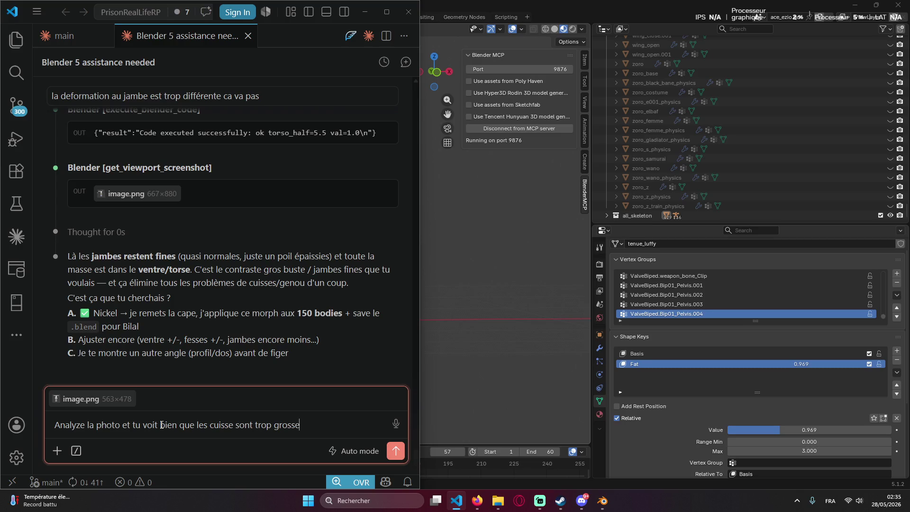
{"action": "key", "text": "Return"}
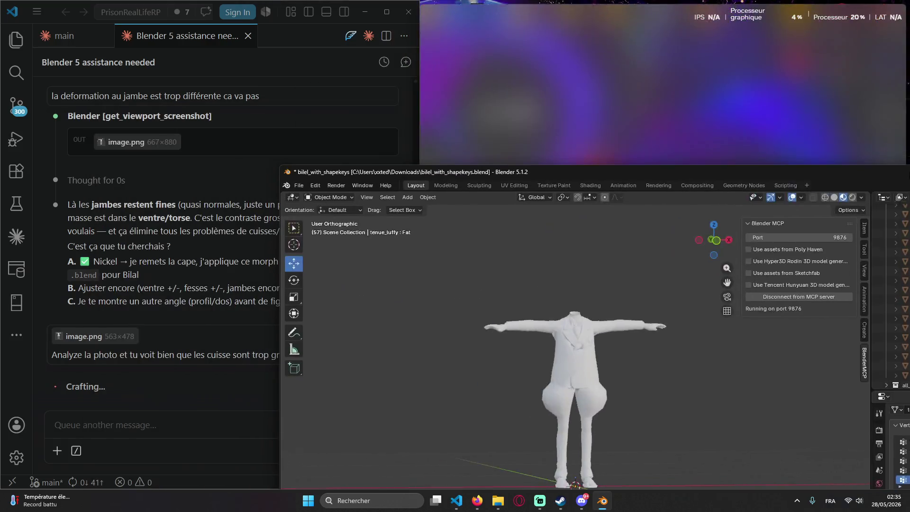
{"action": "left_click_drag", "start_coordinate": [627, 4], "coordinate": [643, 243]}
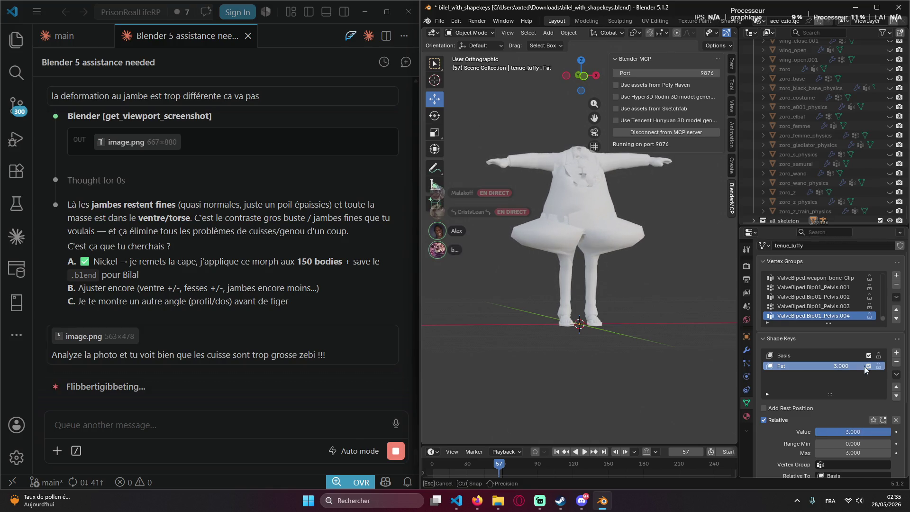
{"action": "scroll", "coordinate": [613, 191], "scroll_direction": "up", "scroll_amount": 4}
Lower the Fat key through about 1.8 and 1.03 while orbiting to inspect hips and legs.
{"action": "mouse_move", "coordinate": [602, 167]}
{"action": "middle_mouse_down"}
{"action": "mouse_move", "coordinate": [603, 214]}
{"action": "mouse_move", "coordinate": [605, 191]}
{"action": "middle_mouse_up"}
{"action": "left_click_drag", "start_coordinate": [853, 432], "coordinate": [782, 431]}
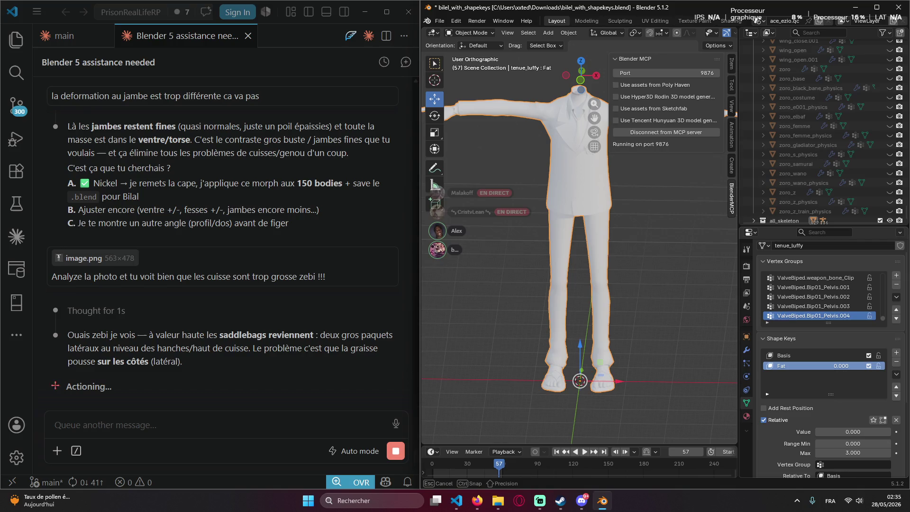
{"action": "mouse_move", "coordinate": [544, 227]}
{"action": "middle_mouse_down"}
{"action": "mouse_move", "coordinate": [550, 221]}
{"action": "mouse_move", "coordinate": [526, 216]}
{"action": "middle_mouse_up"}
{"action": "mouse_move", "coordinate": [840, 366]}
{"action": "left_mouse_down"}
{"action": "mouse_move", "coordinate": [817, 365]}
{"action": "mouse_move", "coordinate": [842, 366]}
{"action": "left_mouse_up"}
{"action": "mouse_move", "coordinate": [592, 246]}
{"action": "middle_mouse_down"}
{"action": "mouse_move", "coordinate": [656, 249]}
{"action": "mouse_move", "coordinate": [521, 177]}
{"action": "middle_mouse_up"}
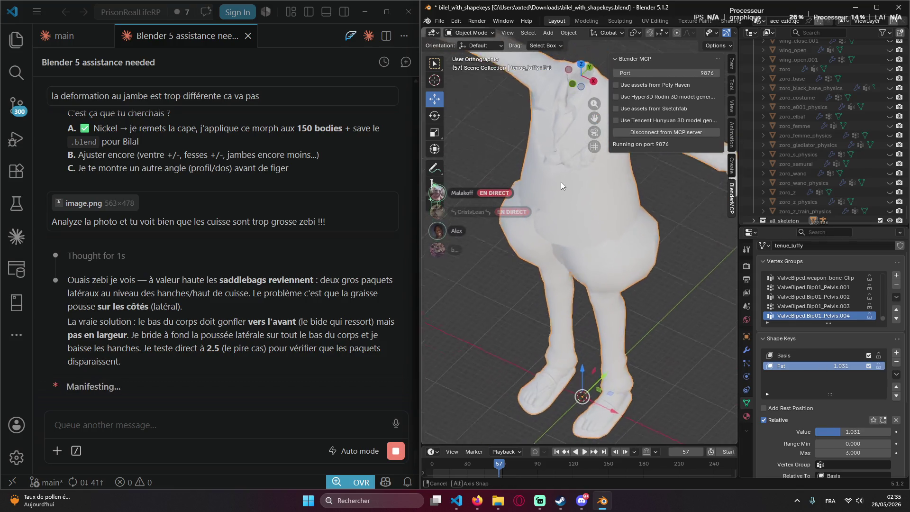
{"action": "middle_click_drag", "start_coordinate": [521, 178], "coordinate": [647, 250]}
{"action": "scroll", "coordinate": [647, 251], "scroll_direction": "down", "scroll_amount": 1}
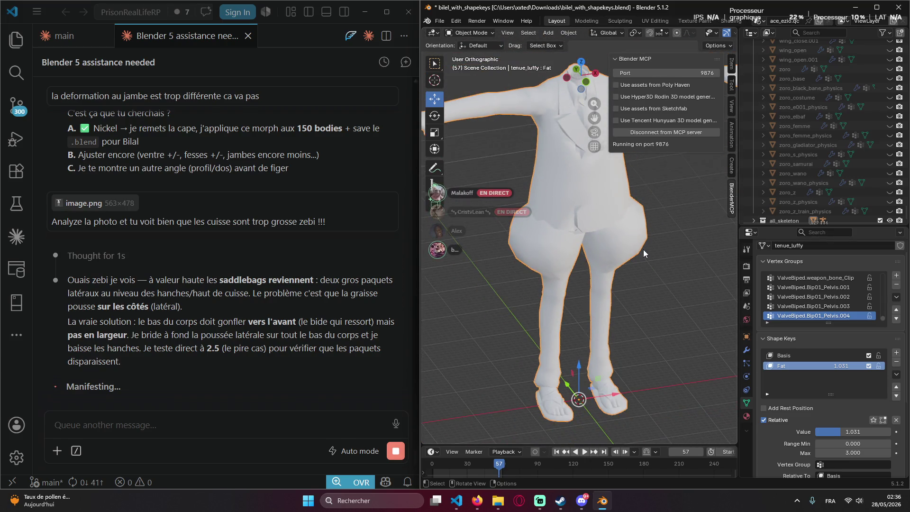
{"action": "scroll", "coordinate": [641, 251], "scroll_direction": "up", "scroll_amount": 1}
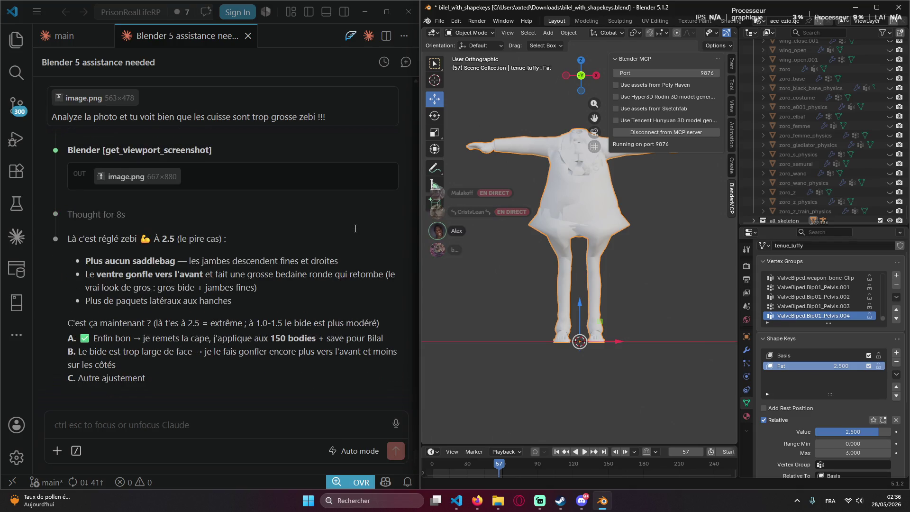
Reduce the Fat key from 2.5 through about 1.1 and reset it to 0.
{"action": "left_click", "coordinate": [680, 238]}
{"action": "mouse_move", "coordinate": [679, 237]}
{"action": "middle_mouse_down"}
{"action": "mouse_move", "coordinate": [592, 256]}
{"action": "mouse_move", "coordinate": [675, 225]}
{"action": "mouse_move", "coordinate": [694, 320]}
{"action": "middle_mouse_up"}
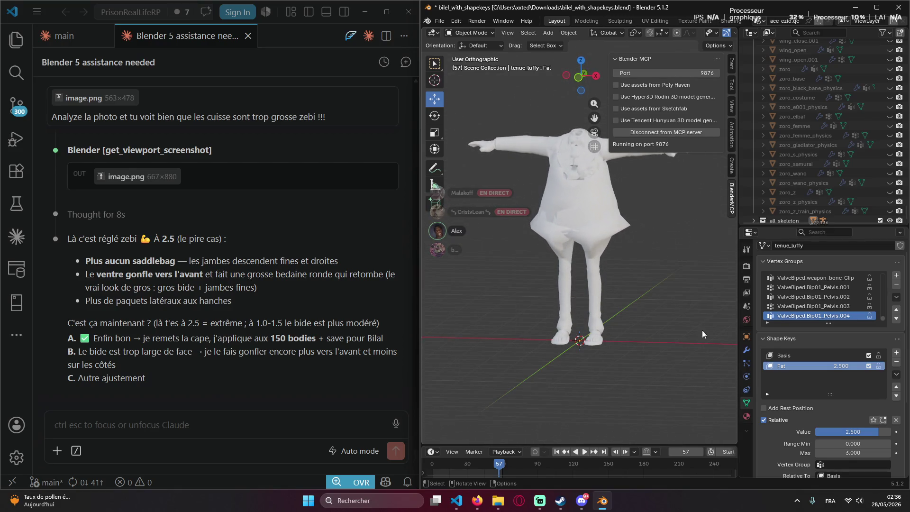
{"action": "left_click_drag", "start_coordinate": [840, 366], "coordinate": [782, 366]}
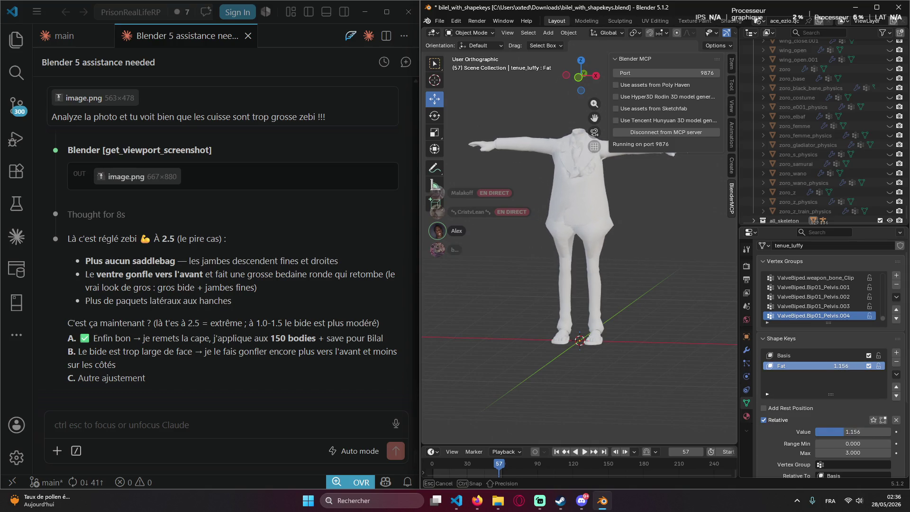
{"action": "left_click_drag", "start_coordinate": [840, 365], "coordinate": [817, 366]}
{"action": "key", "text": "BackSpace"}
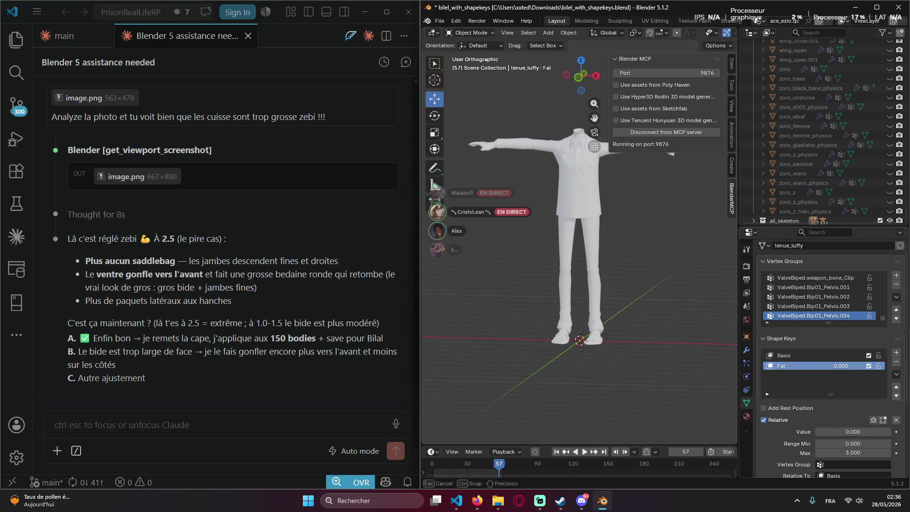
Sweep the Fat key up and down through roughly 0.6 and 1.7 to compare strengths.
{"action": "mouse_move", "coordinate": [841, 366]}
{"action": "left_mouse_down"}
{"action": "mouse_move", "coordinate": [835, 370]}
{"action": "mouse_move", "coordinate": [903, 369]}
{"action": "left_mouse_up"}
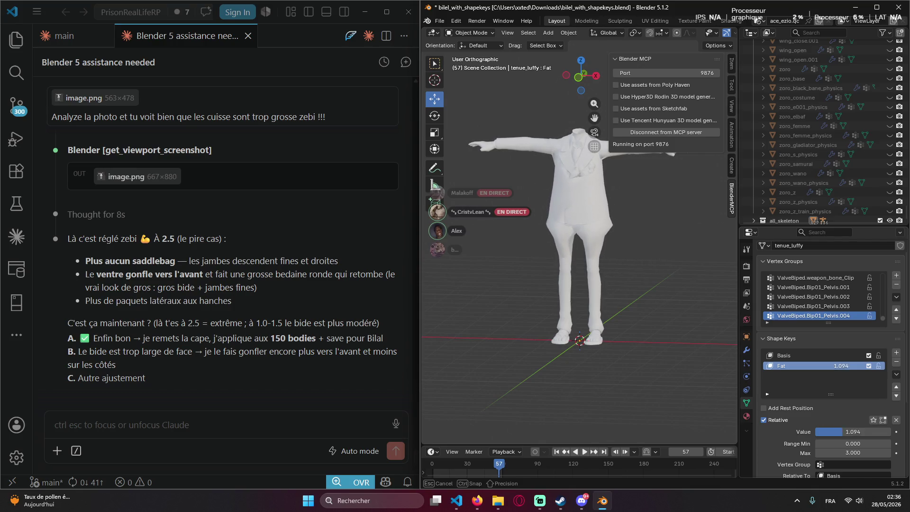
{"action": "mouse_move", "coordinate": [903, 369]}
{"action": "left_mouse_down"}
{"action": "mouse_move", "coordinate": [848, 369]}
{"action": "mouse_move", "coordinate": [869, 369]}
{"action": "left_mouse_up"}
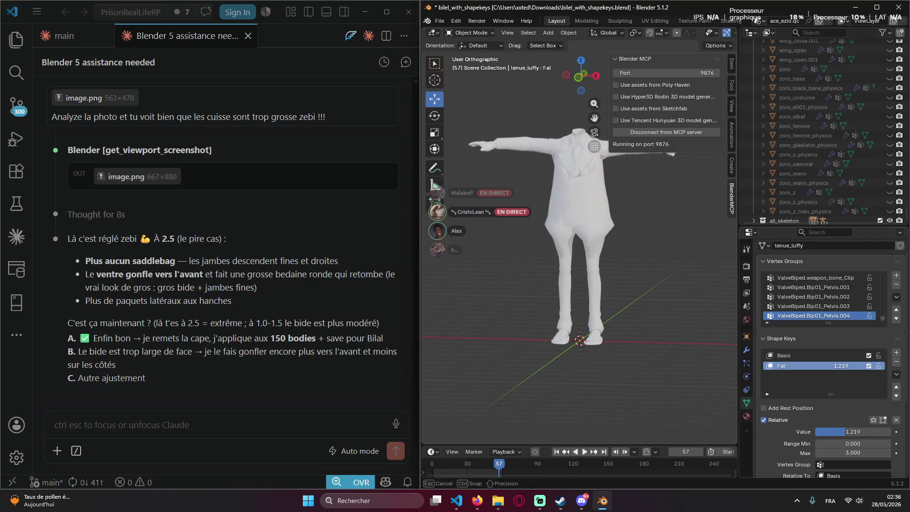
{"action": "mouse_move", "coordinate": [870, 369]}
{"action": "left_mouse_down"}
{"action": "mouse_move", "coordinate": [889, 369]}
{"action": "mouse_move", "coordinate": [806, 369]}
{"action": "left_mouse_up"}
{"action": "left_click", "coordinate": [120, 421]}
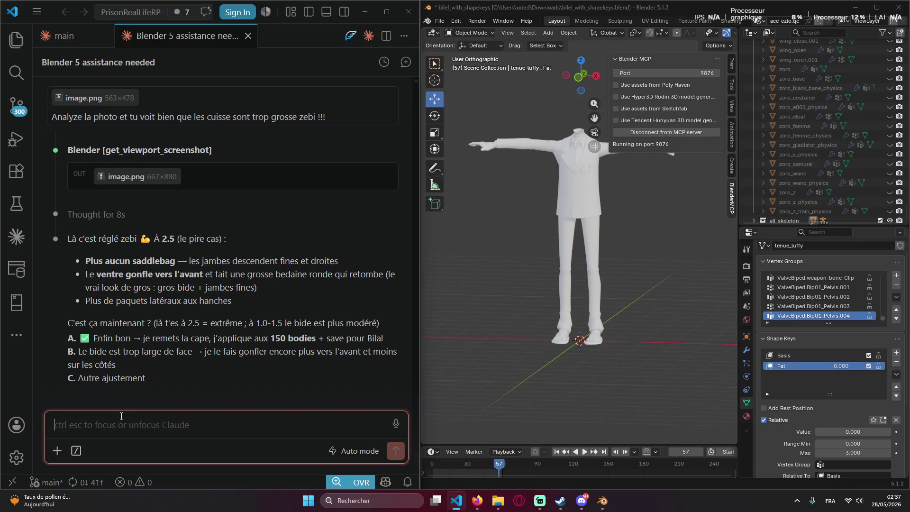
{"action": "type", "text": "la déformation n"}
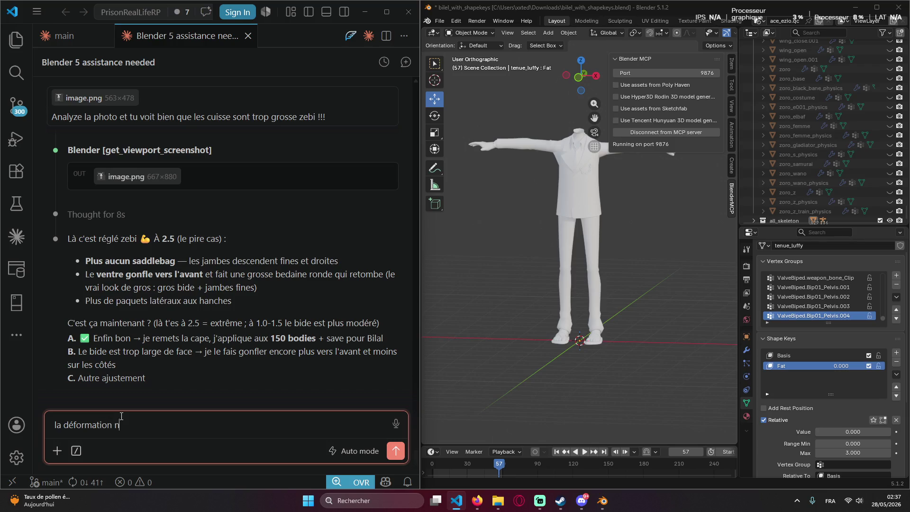
Send feedback that the deformation looks unnatural and worse, then nudge Fat up from zero.
{"action": "key", "text": "BackSpace"}
{"action": "type", "text": "poa"}
{"action": "type", "text": "lle"}
{"action": "key", "text": "BackSpace"}
{"action": "key", "text": "BackSpace"}
{"action": "key", "text": "BackSpace"}
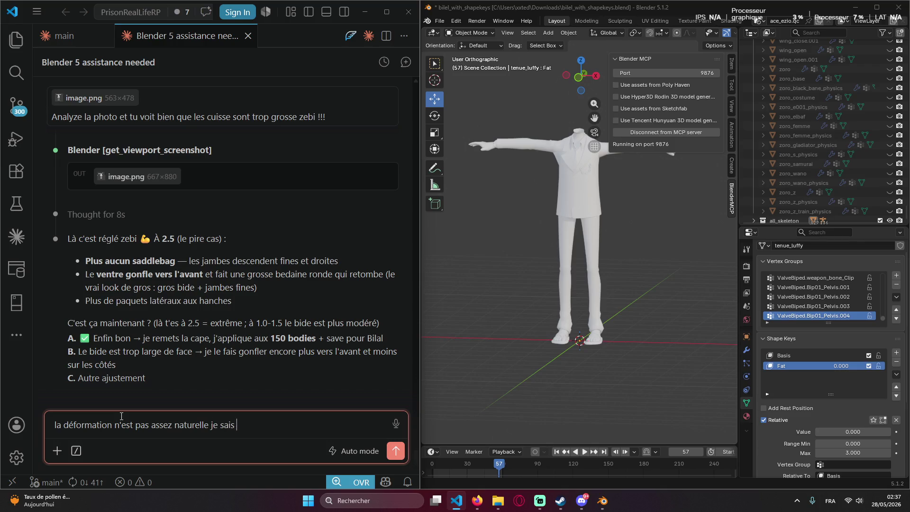
{"action": "type", "text": "pas ca va pas"}
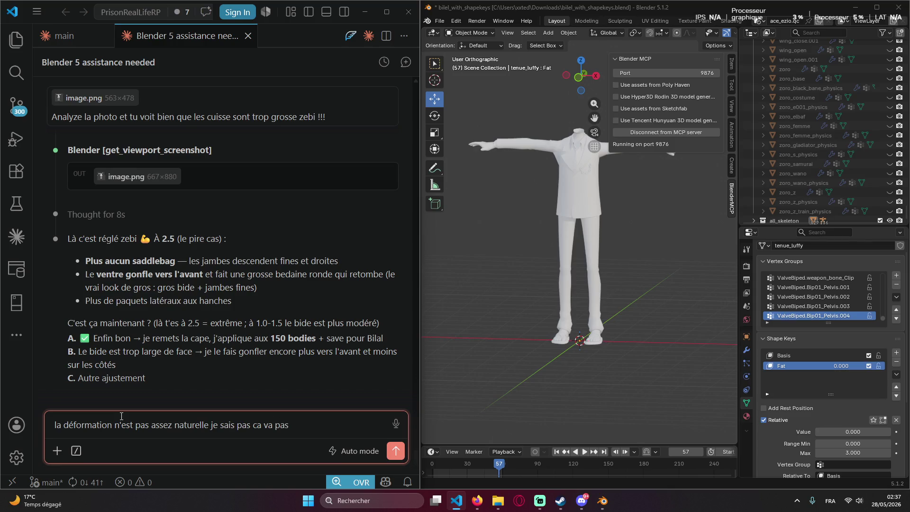
{"action": "type", "text": " avant cetait mieux"}
{"action": "type", "text": " trouve une soi"}
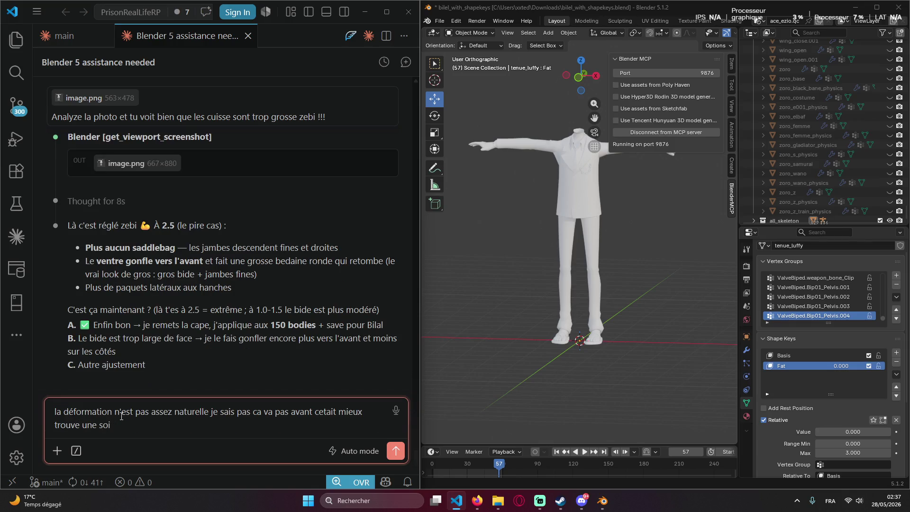
{"action": "type", "text": "tp"}
{"action": "key", "text": "Return"}
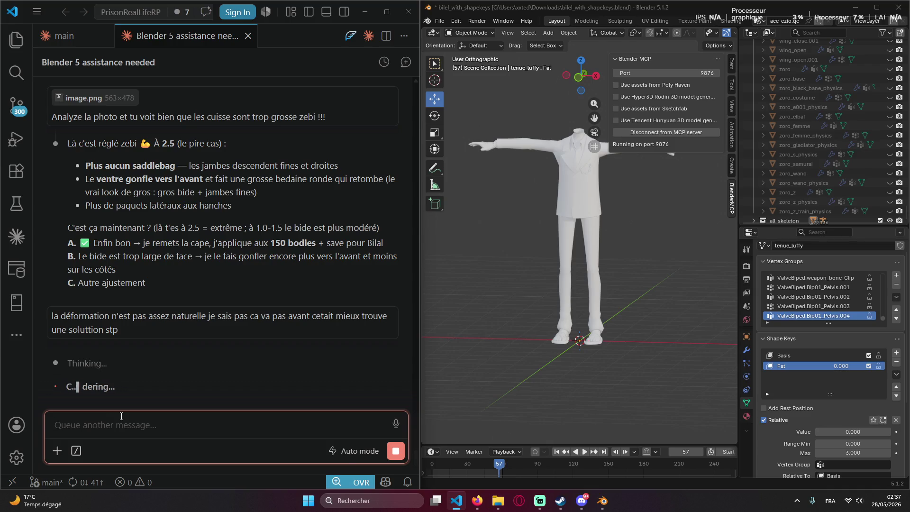
{"action": "left_click_drag", "start_coordinate": [841, 365], "coordinate": [874, 366]}
Set Fat to 0.875 and orbit around the legs, front and angled side views.
{"action": "mouse_move", "coordinate": [852, 432]}
{"action": "left_mouse_down"}
{"action": "mouse_move", "coordinate": [874, 432]}
{"action": "mouse_move", "coordinate": [837, 431]}
{"action": "left_mouse_up"}
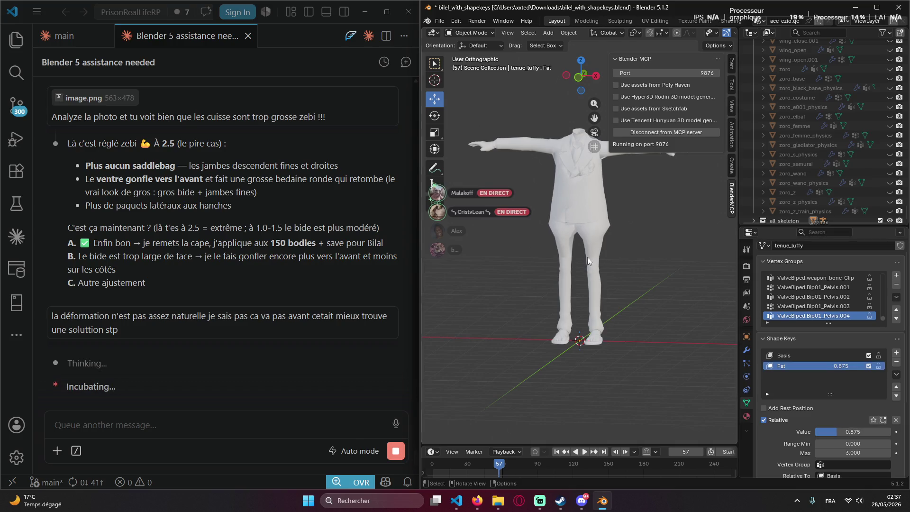
{"action": "scroll", "coordinate": [590, 249], "scroll_direction": "up", "scroll_amount": 5}
{"action": "mouse_move", "coordinate": [592, 235]}
{"action": "middle_mouse_down"}
{"action": "mouse_move", "coordinate": [464, 242]}
{"action": "mouse_move", "coordinate": [483, 314]}
{"action": "mouse_move", "coordinate": [423, 289]}
{"action": "middle_mouse_up"}
{"action": "scroll", "coordinate": [464, 243], "scroll_direction": "down", "scroll_amount": 5}
{"action": "left_click", "coordinate": [579, 273]}
{"action": "left_click", "coordinate": [642, 270]}
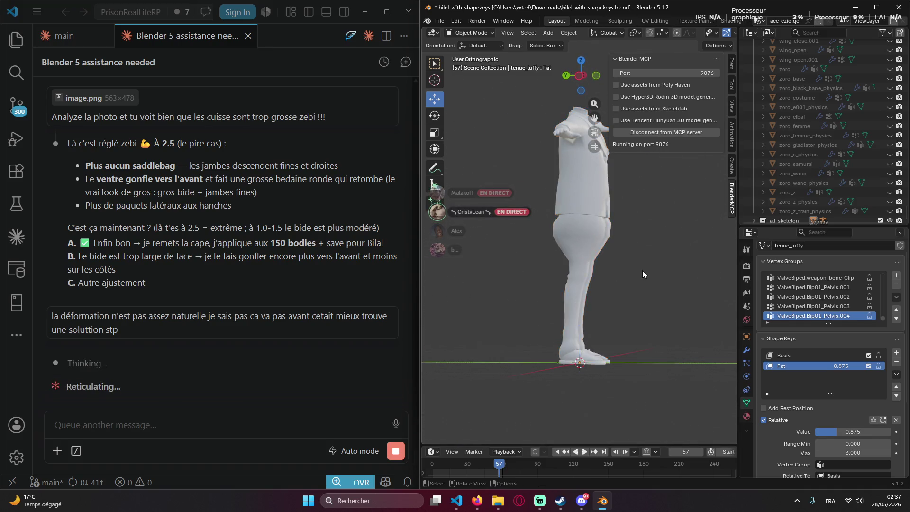
{"action": "middle_click_drag", "start_coordinate": [642, 270], "coordinate": [556, 279]}
{"action": "scroll", "coordinate": [597, 256], "scroll_direction": "down", "scroll_amount": 3}
{"action": "mouse_move", "coordinate": [598, 256]}
{"action": "middle_mouse_down"}
{"action": "mouse_move", "coordinate": [496, 247]}
{"action": "mouse_move", "coordinate": [719, 242]}
{"action": "middle_mouse_up"}
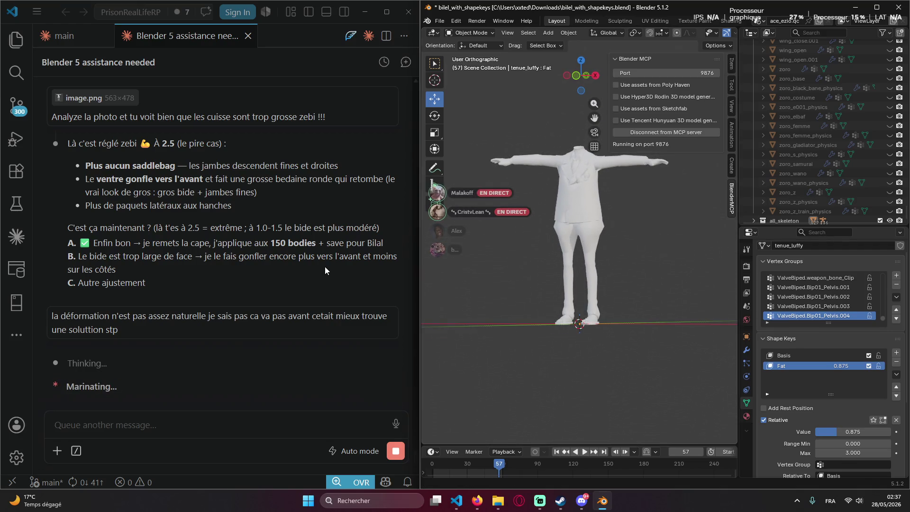
{"action": "middle_click_drag", "start_coordinate": [719, 242], "coordinate": [517, 258]}
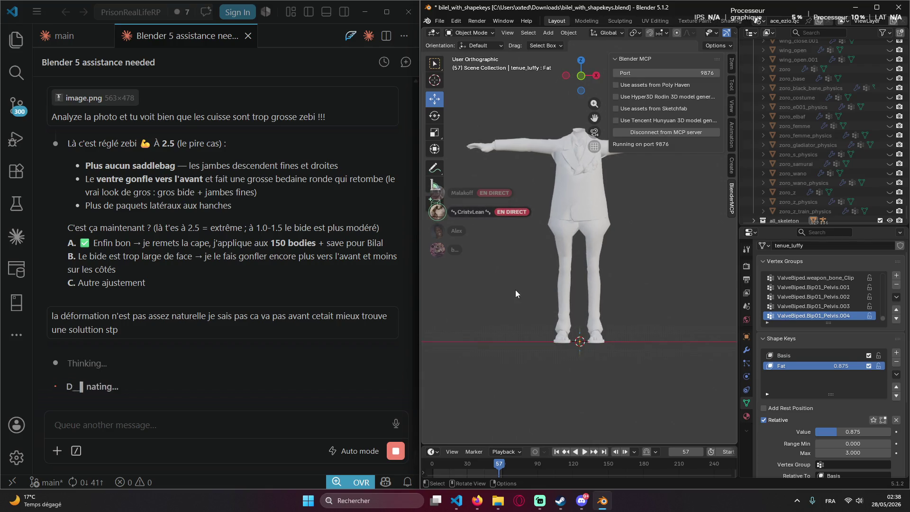